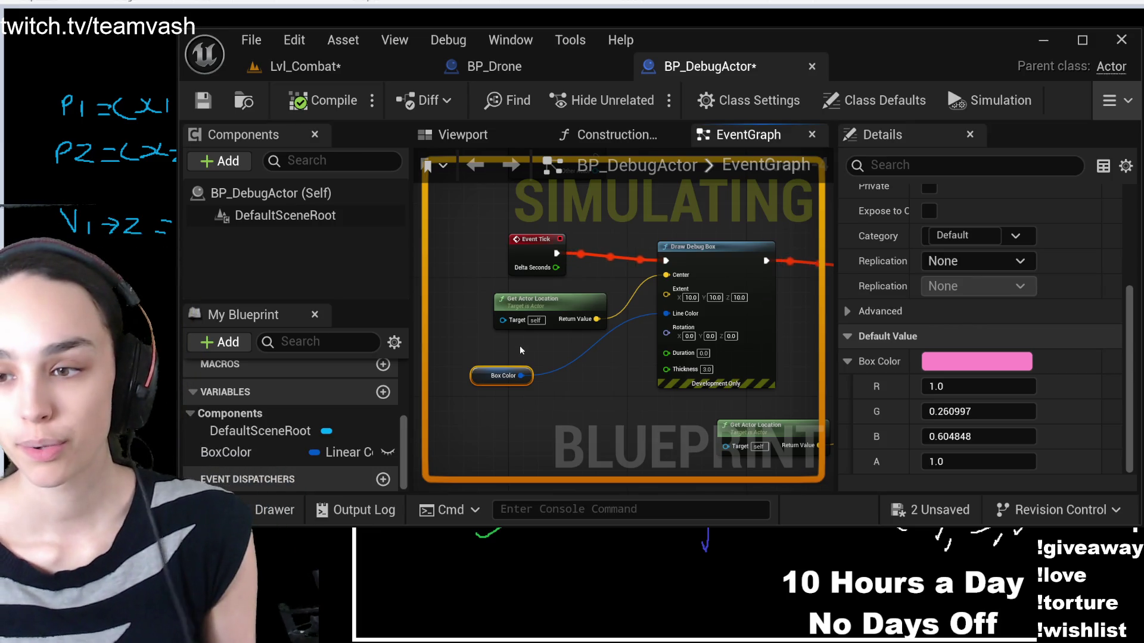
Save BP_DebugActor and return to Lvl_Combat, orbiting the view toward the debug actor
click(203, 100)
click(360, 64)
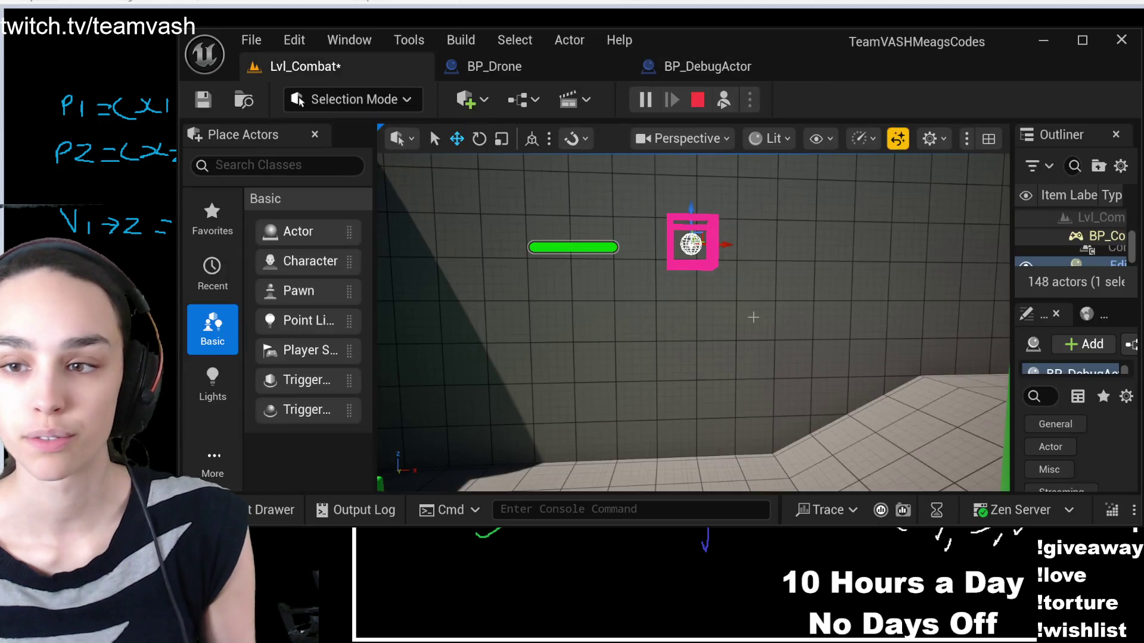
drag(718, 331, 582, 302)
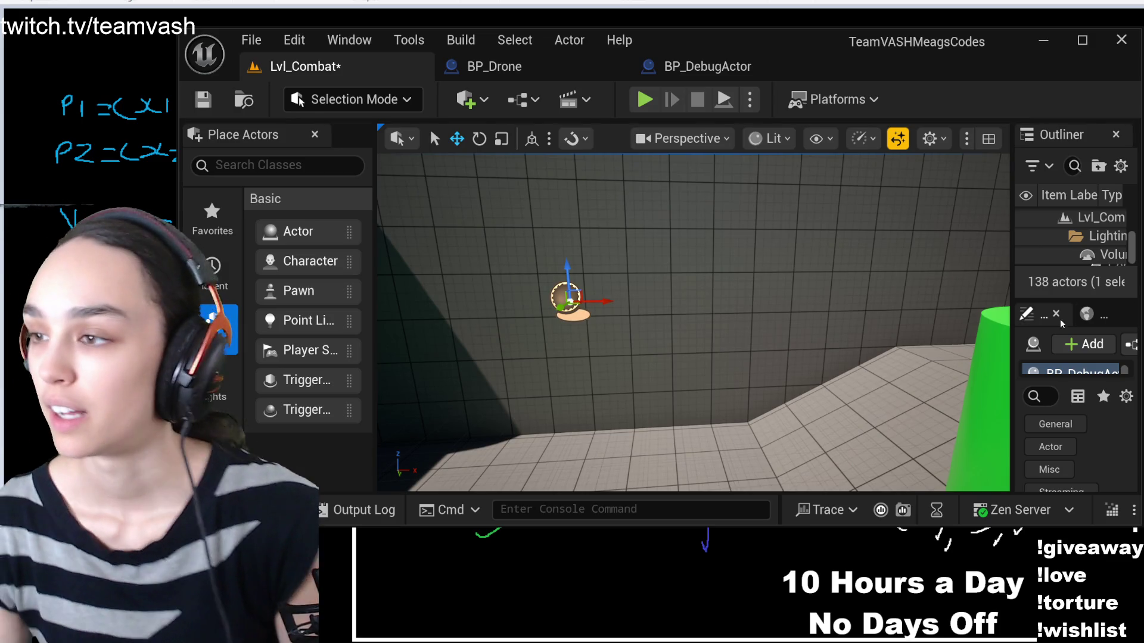
Widen the Details panel to show the debug actor's properties, then reopen BP_DebugActor
drag(1013, 282, 813, 281)
scroll(912, 369, down, 2)
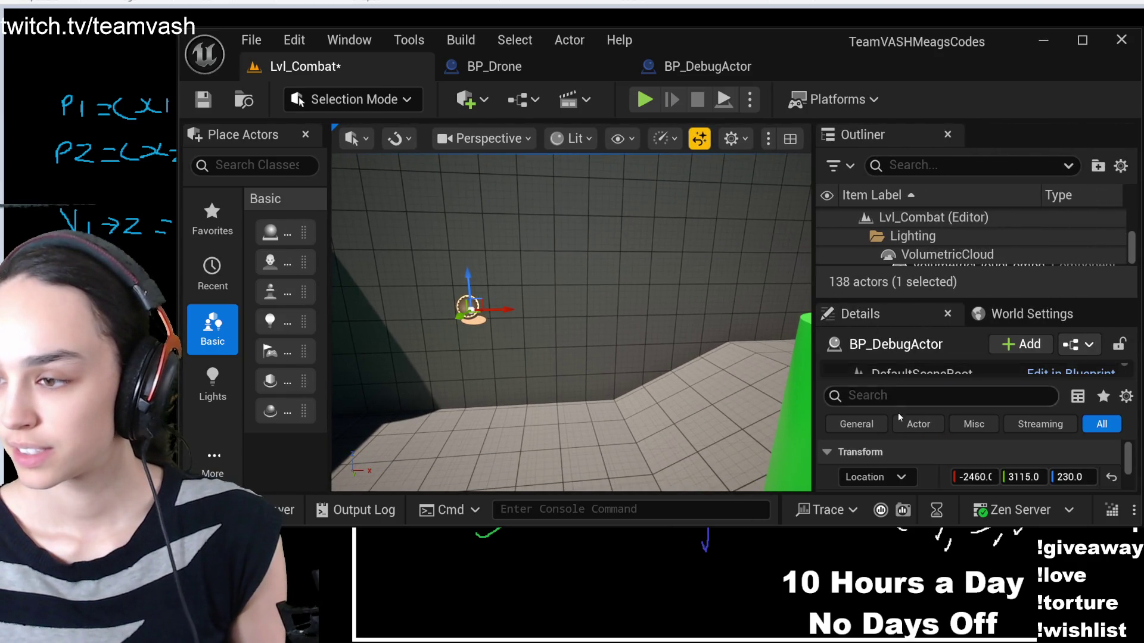
drag(909, 382, 910, 358)
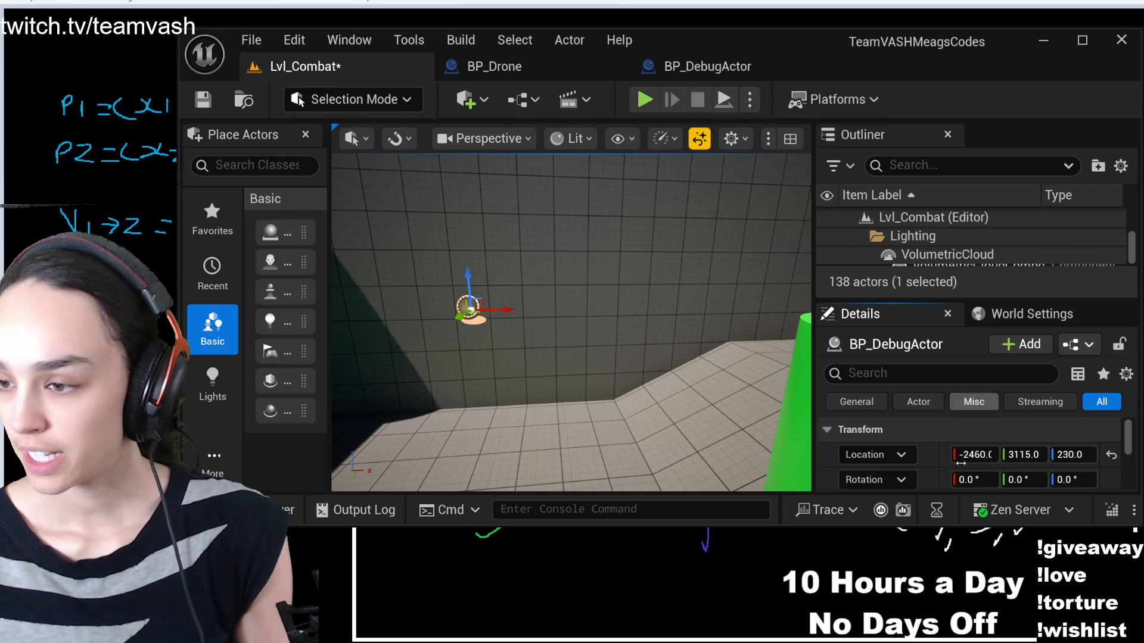
scroll(954, 471, down, 10)
scroll(953, 470, down, 5)
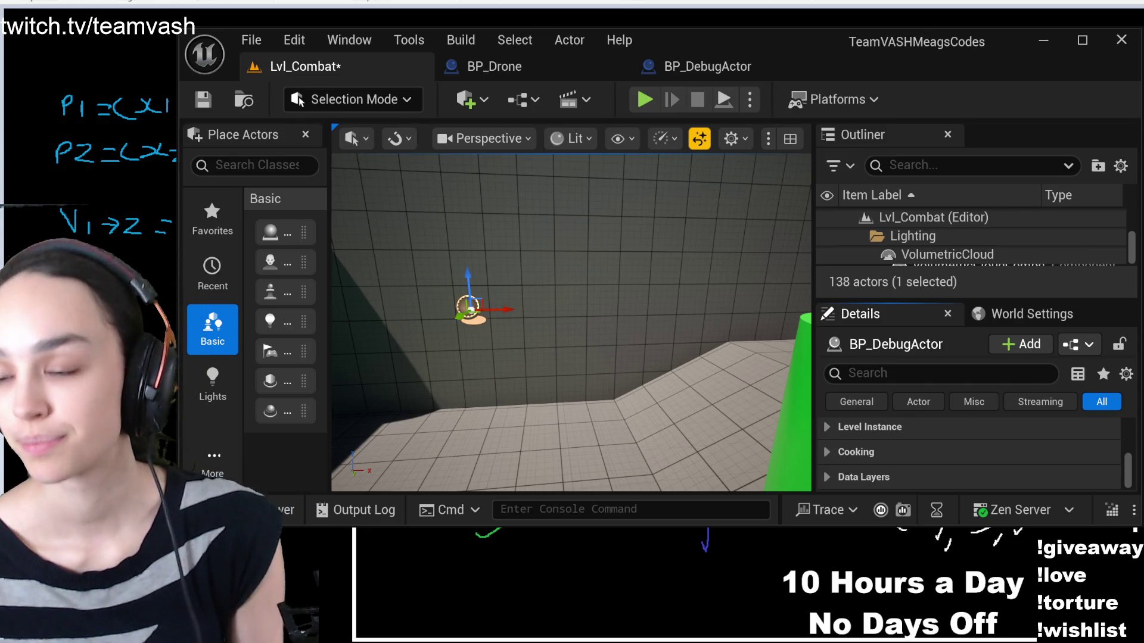
click(707, 66)
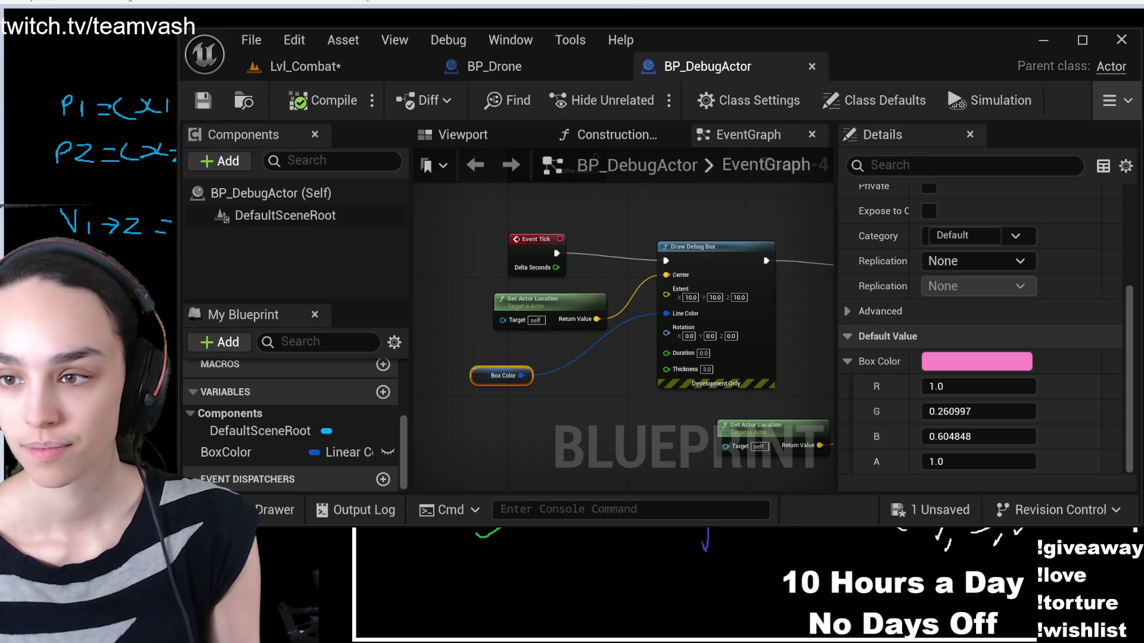
Make the BoxColor variable Instance Editable in BP_DebugActor
click(250, 453)
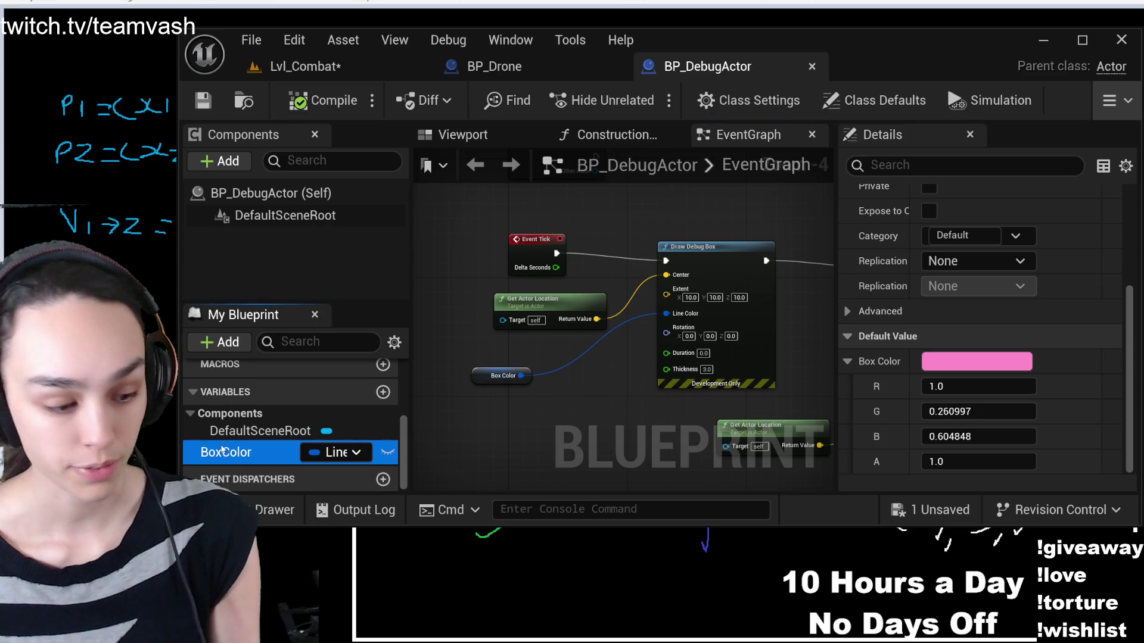
scroll(884, 269, up, 5)
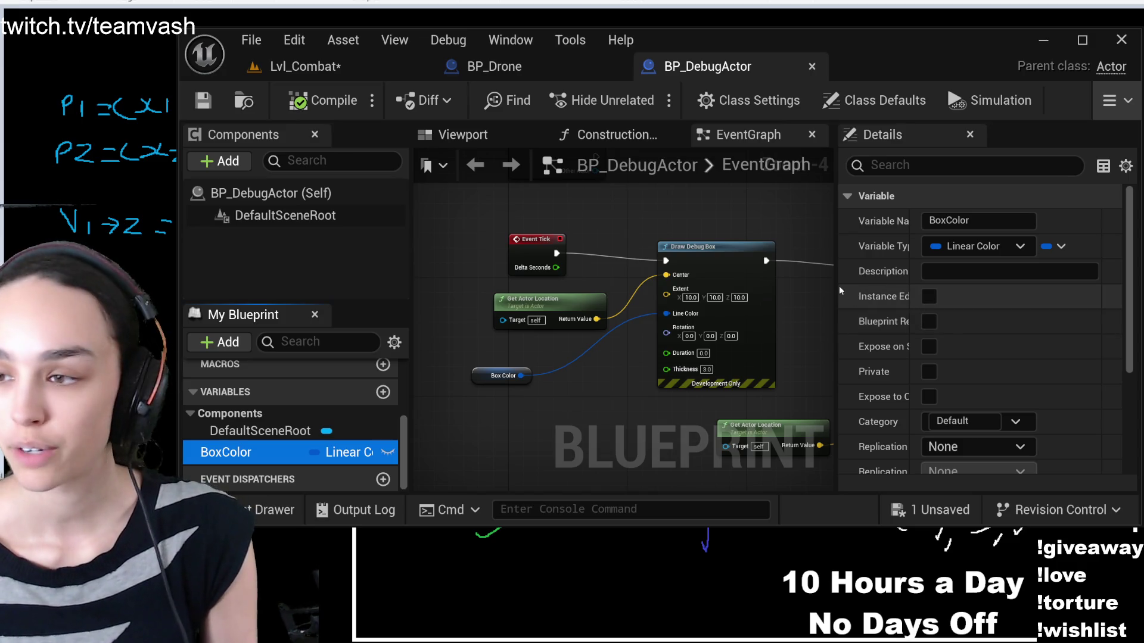
drag(837, 285, 569, 292)
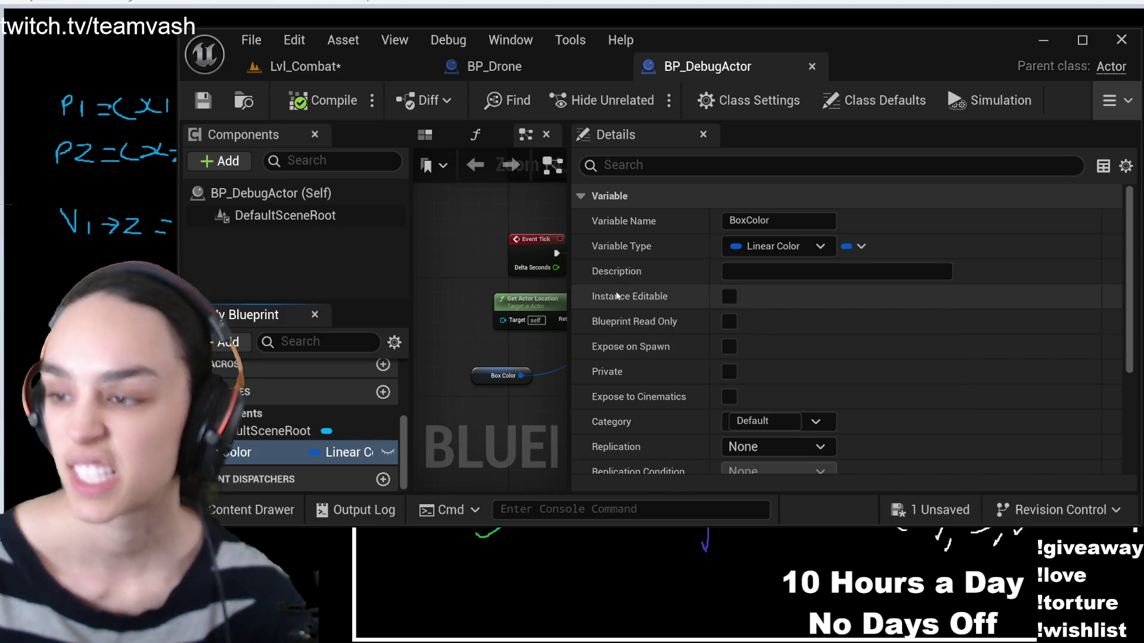
click(730, 296)
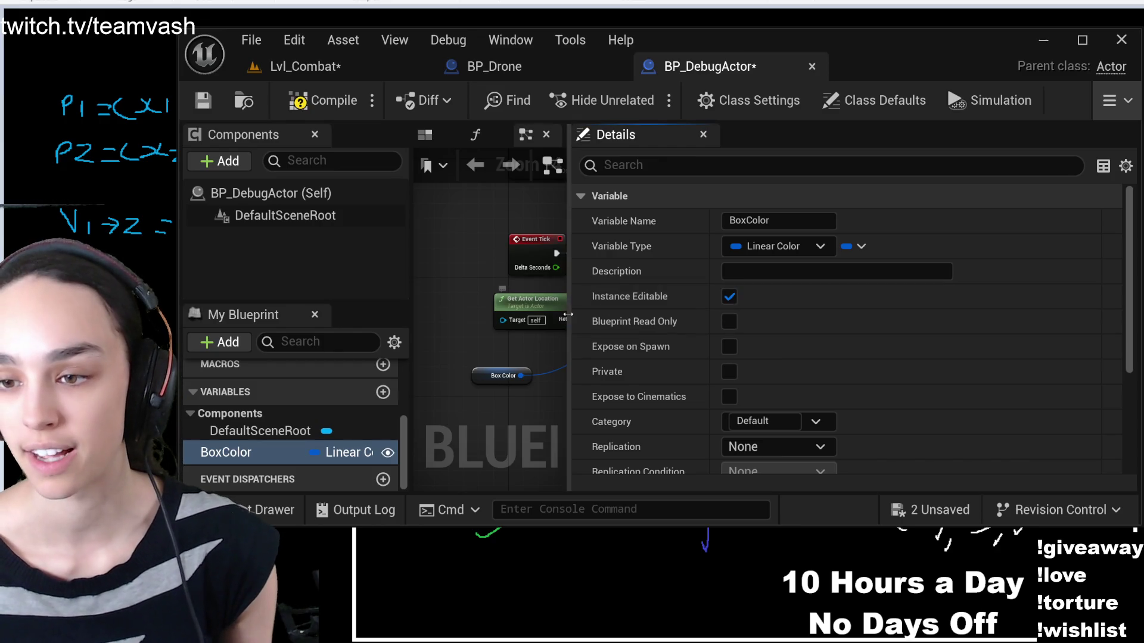
drag(566, 319, 857, 323)
Compile and save BP_DebugActor, then save the Lvl_Combat level
click(322, 100)
click(202, 100)
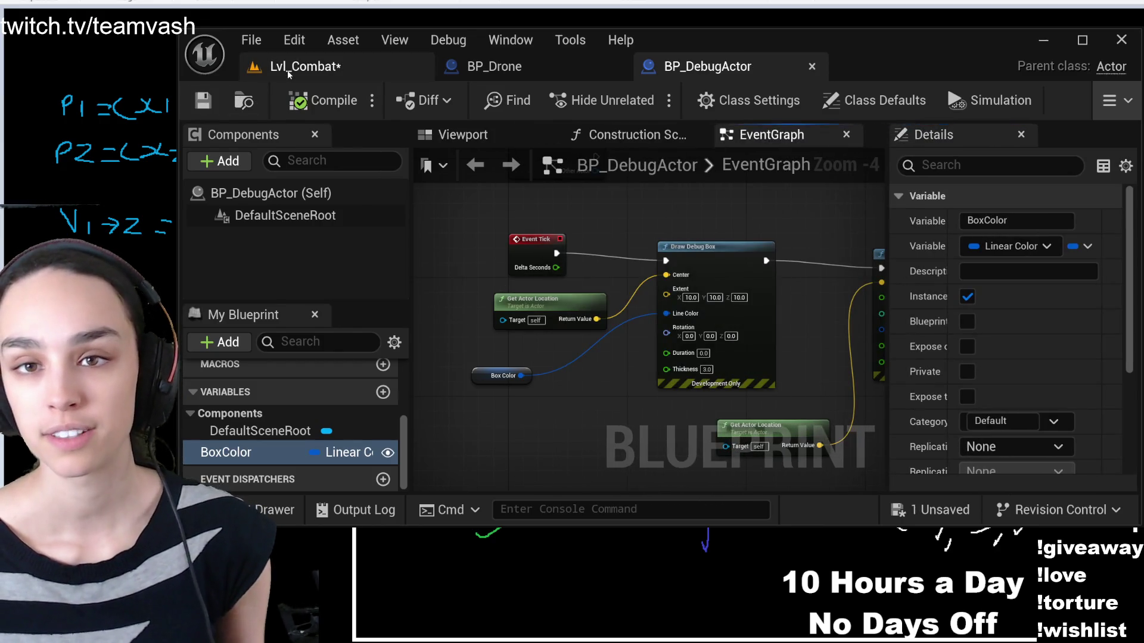
click(298, 66)
click(204, 99)
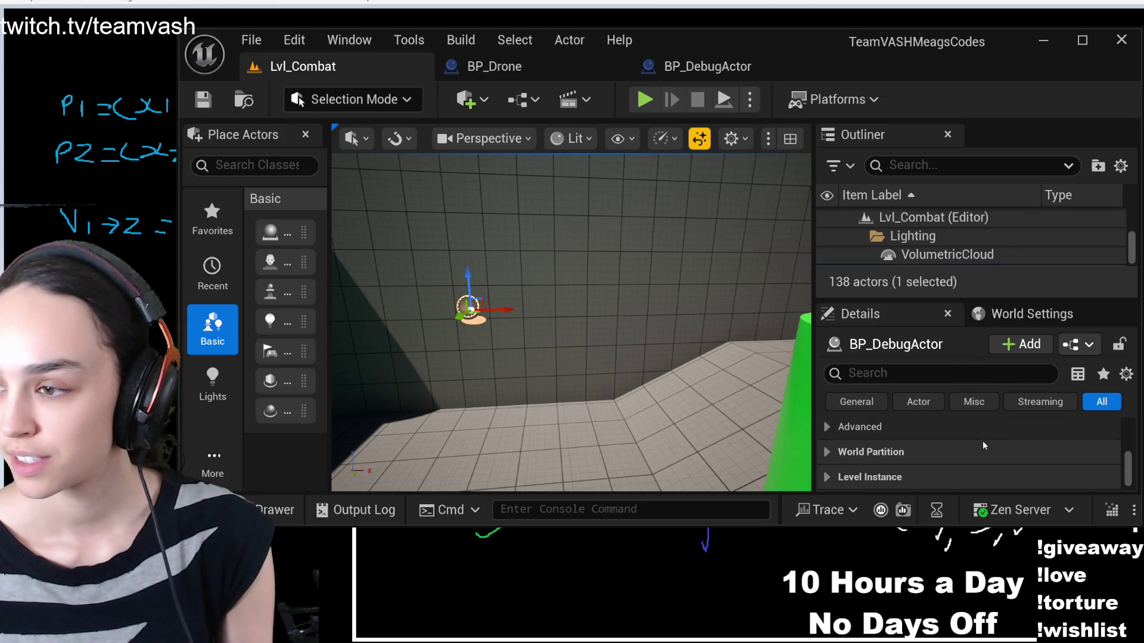
Filter Details to General and paste a pale pink Box Color onto the placed debug actor
click(857, 402)
click(1102, 403)
click(856, 401)
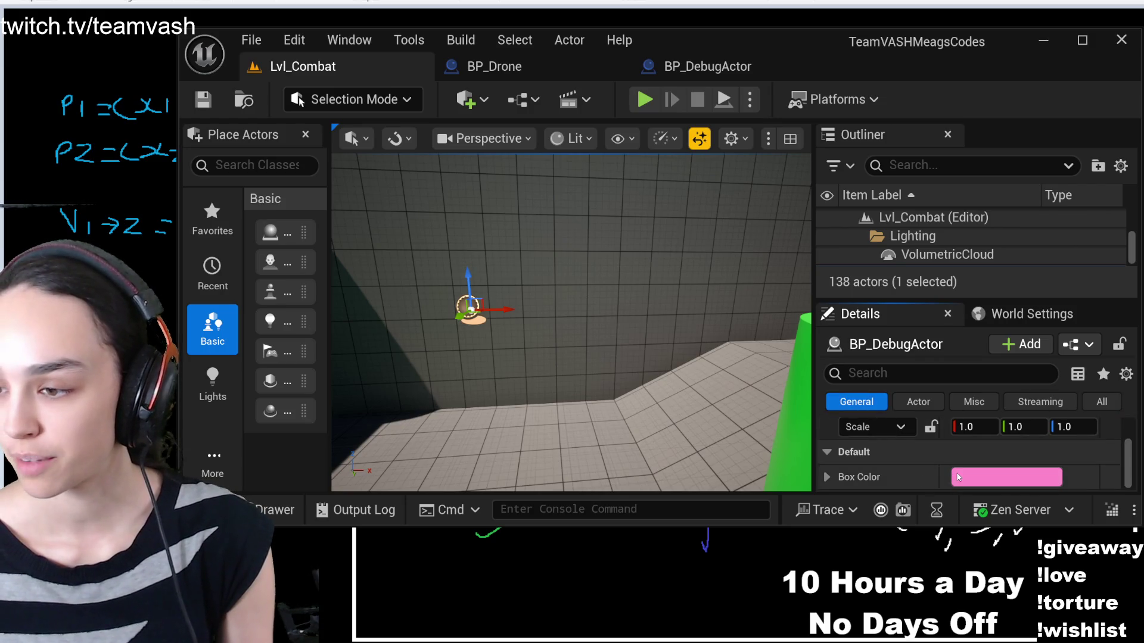
key(ctrl+v)
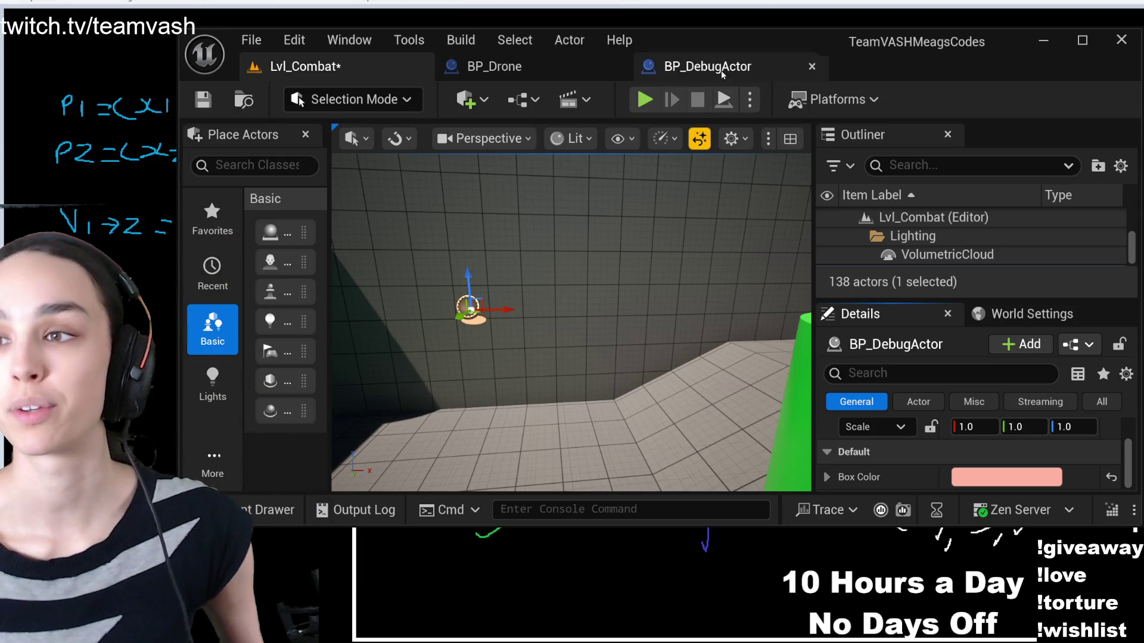
Switch between the level and blueprint tabs, ending in BP_DebugActor
click(724, 75)
click(286, 70)
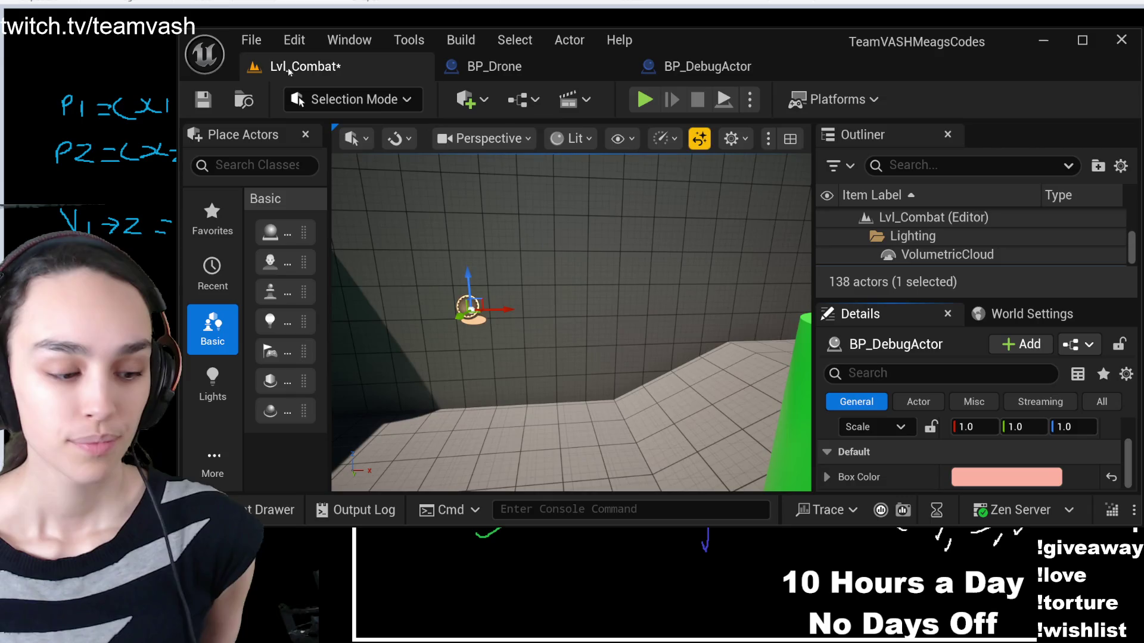
click(707, 66)
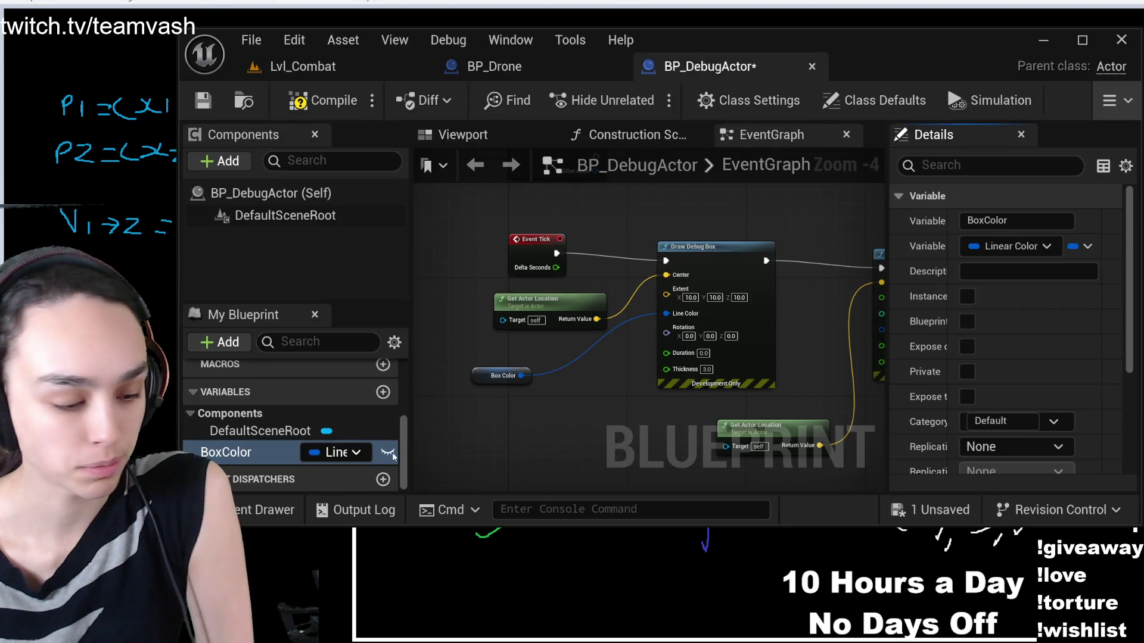
Toggle BoxColor's eye icon back to Instance Editable and save BP_DebugActor
click(386, 454)
click(387, 454)
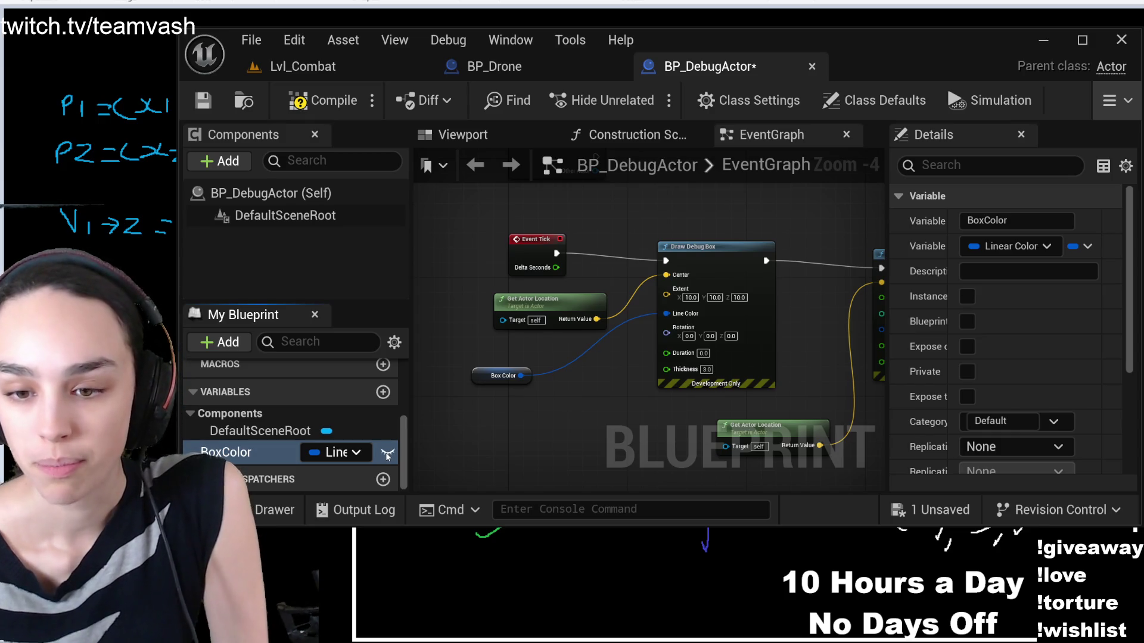
click(387, 454)
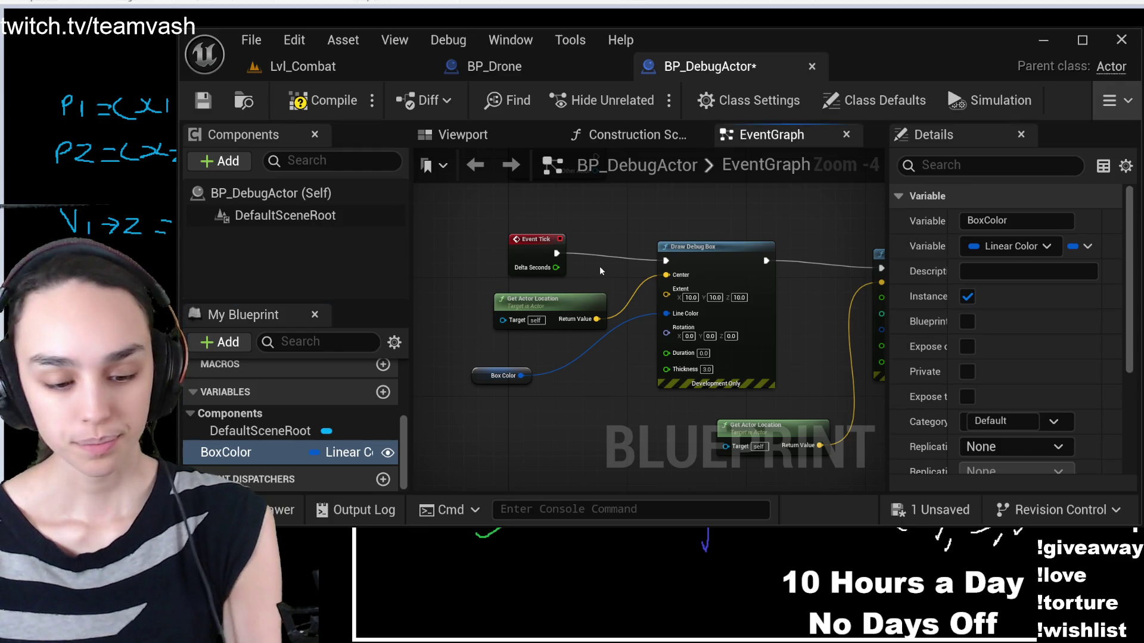
click(211, 95)
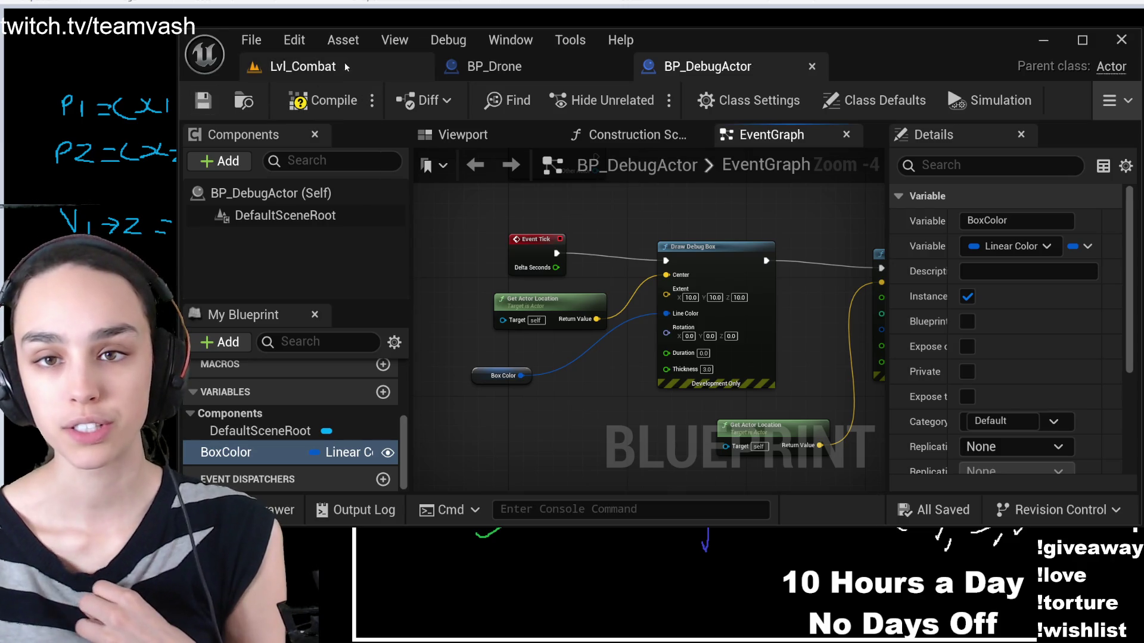
In Lvl_Combat, set the debug actor's location to X 0, Y 0, Z 7
click(303, 66)
drag(614, 271, 596, 304)
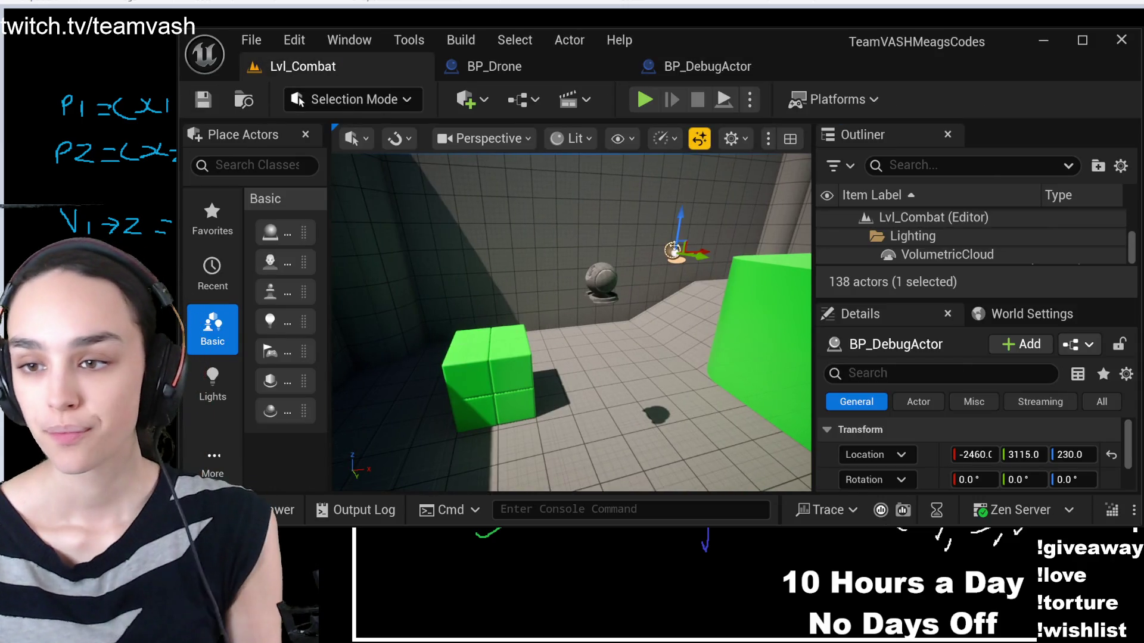
click(988, 455)
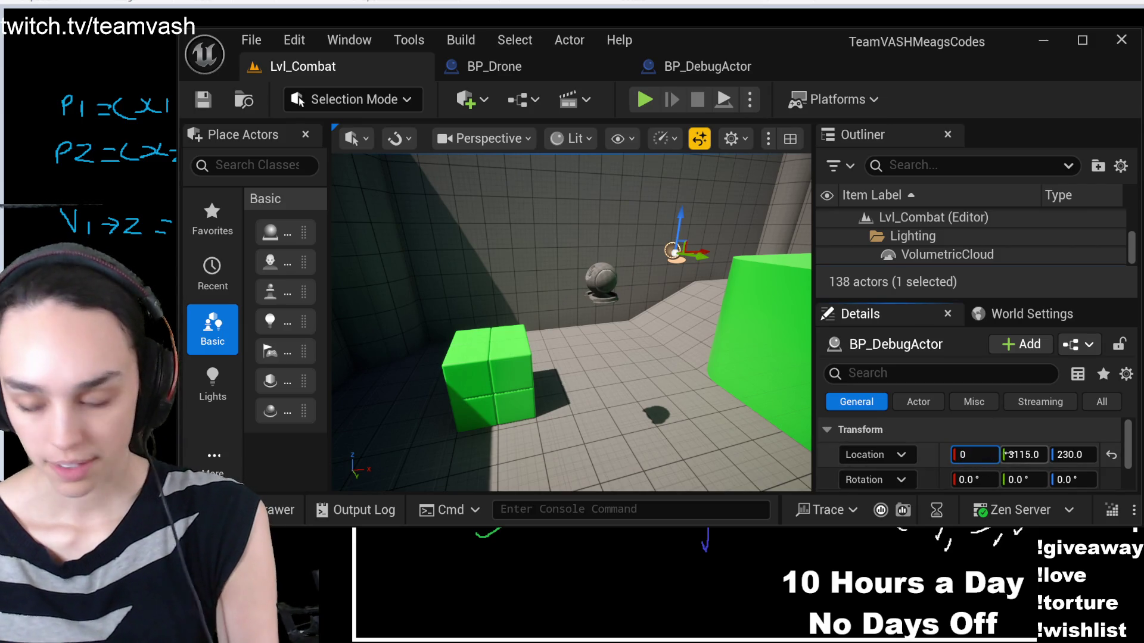
key(Tab)
text(0)
key(Tab)
text(7)
key(Return)
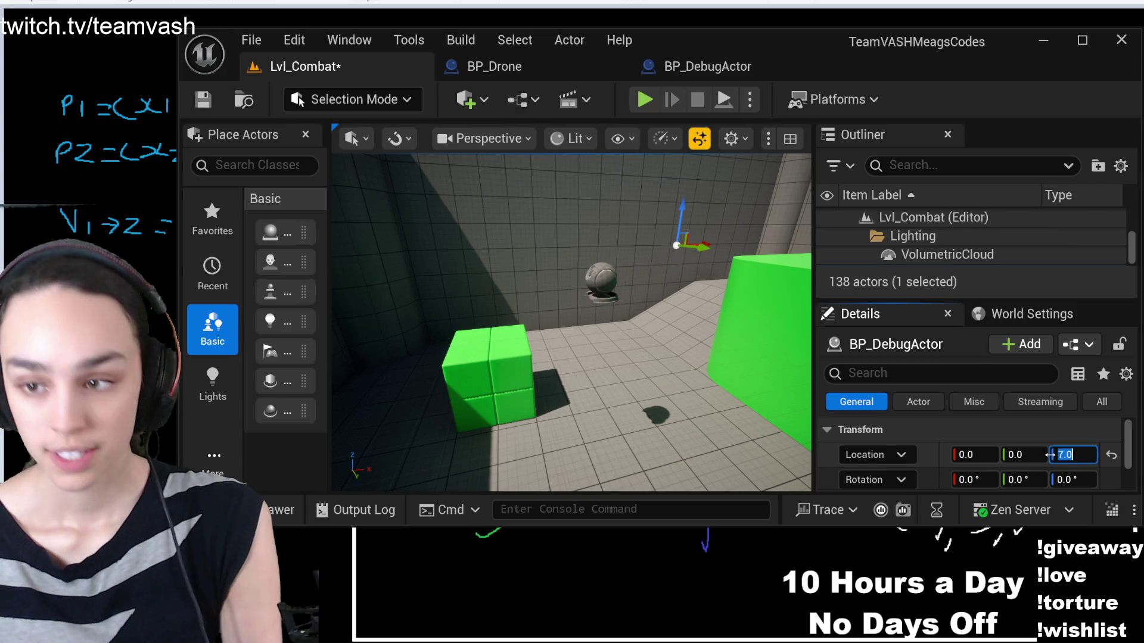
key(f)
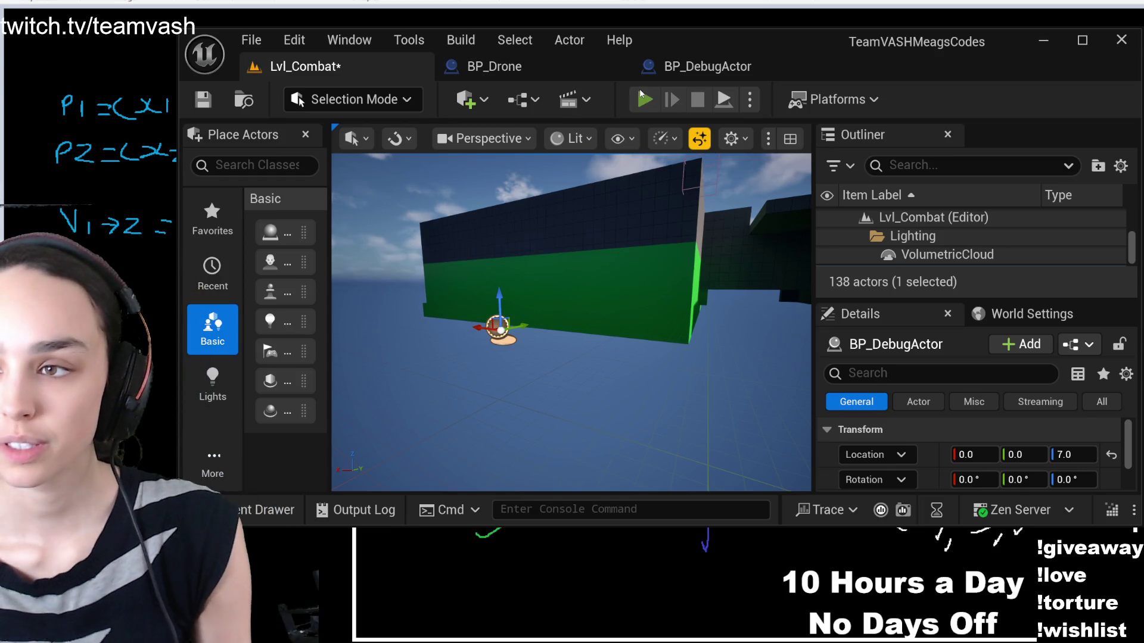
Play-test the level, stop it, and refocus on the debug actor
click(642, 97)
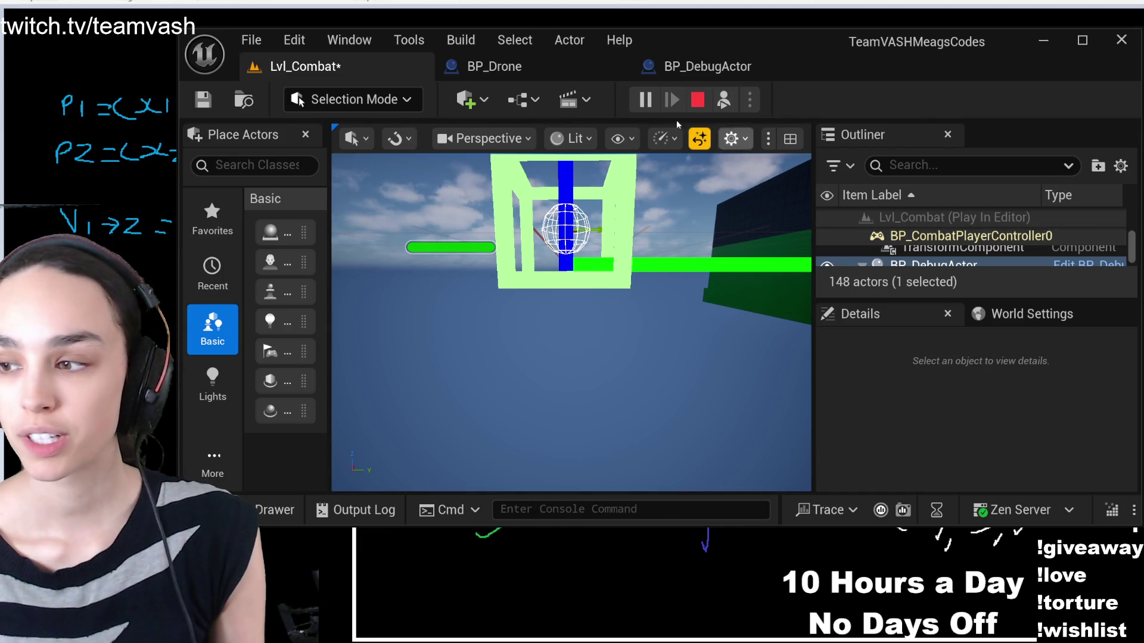
click(698, 99)
key(f)
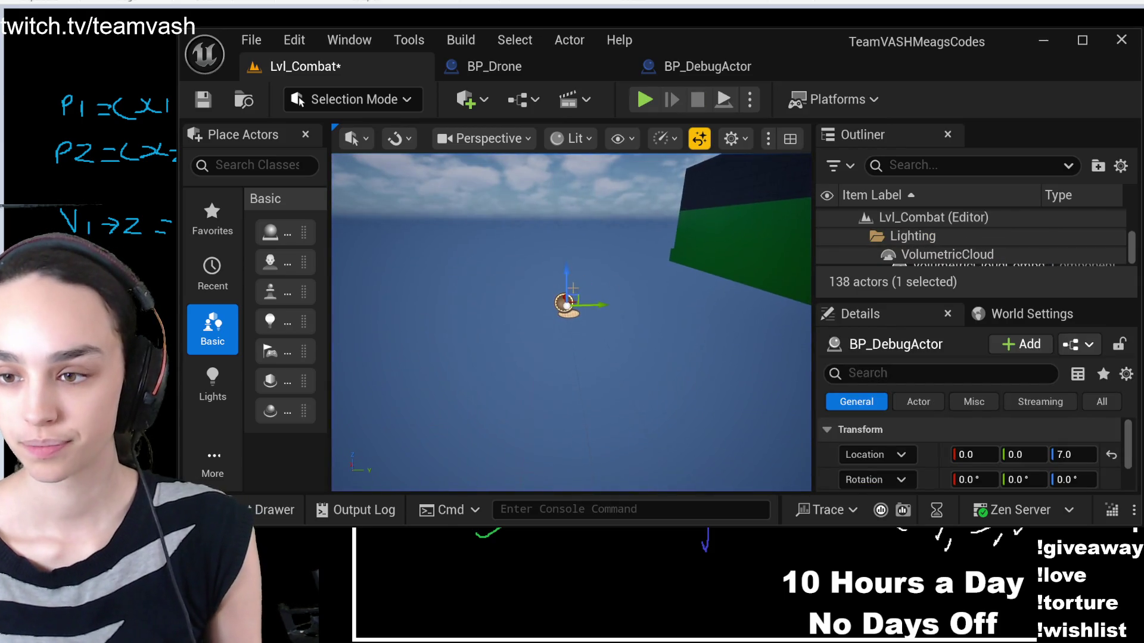
Raise the debug actor to Z 700, save Lvl_Combat and play again
click(1077, 454)
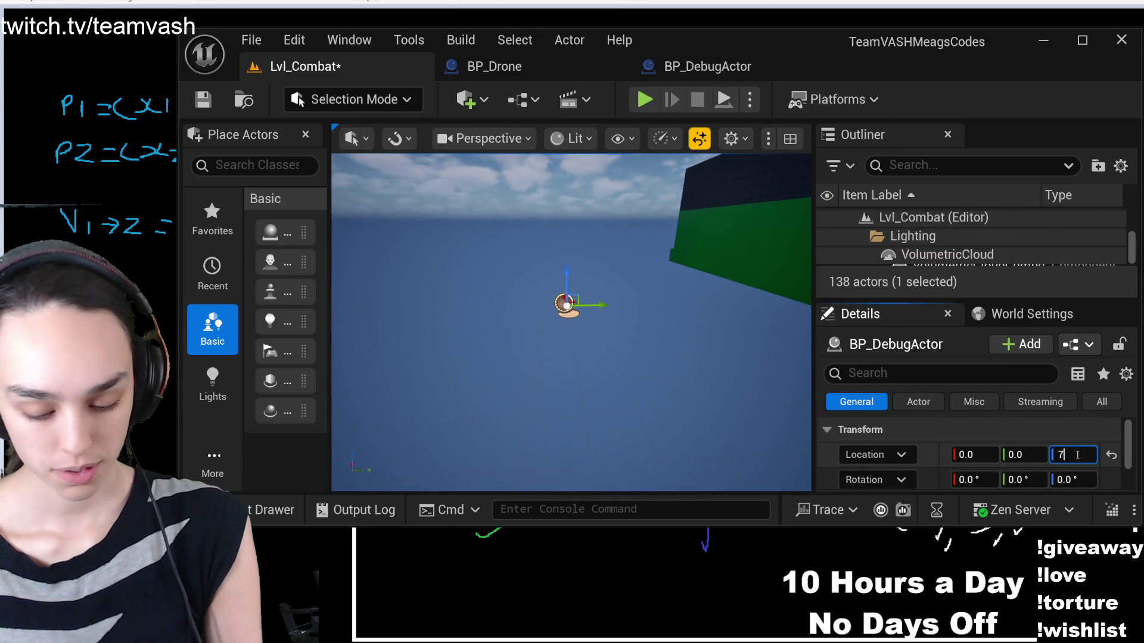
text(00)
key(Return)
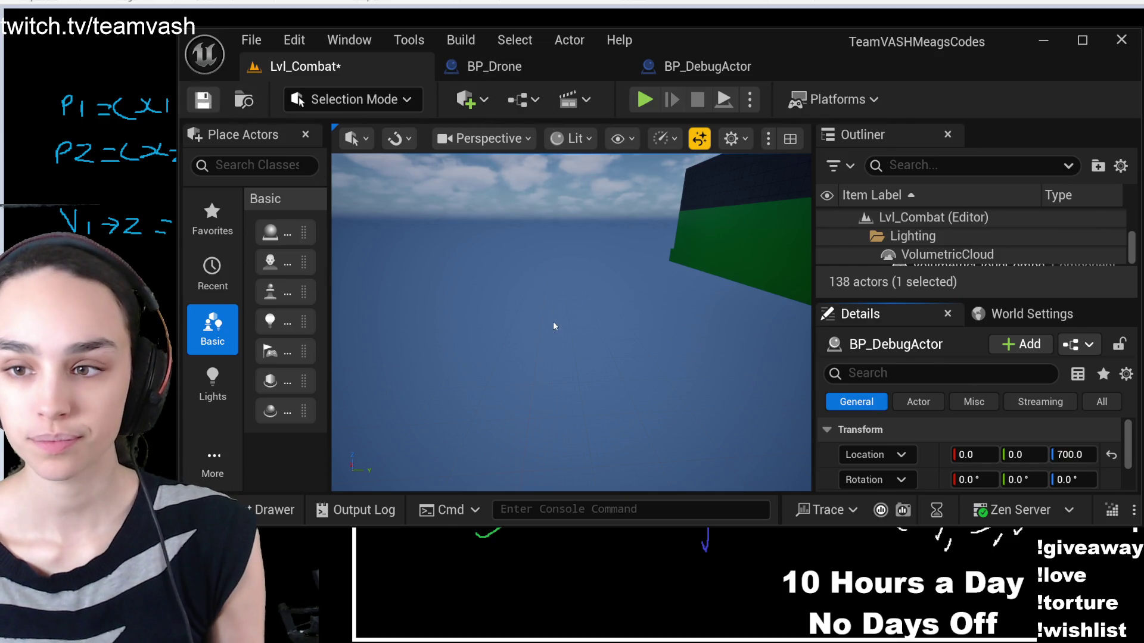
key(ctrl+s)
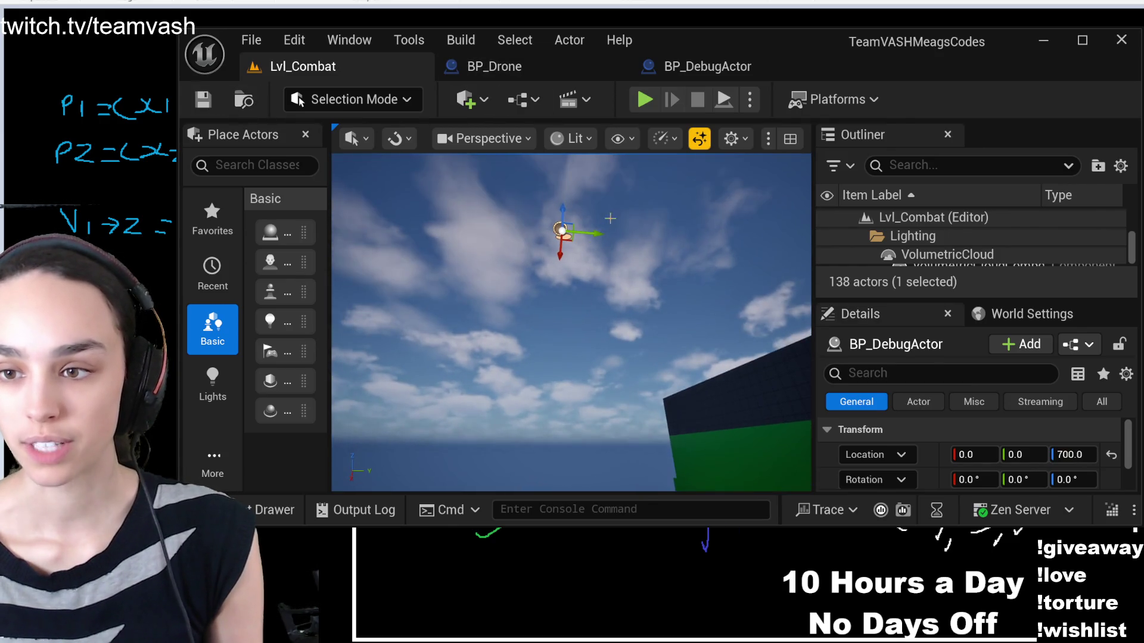
click(644, 99)
Eject from the player and drag a new BP_DebugActor from the Content Drawer into the level
click(724, 100)
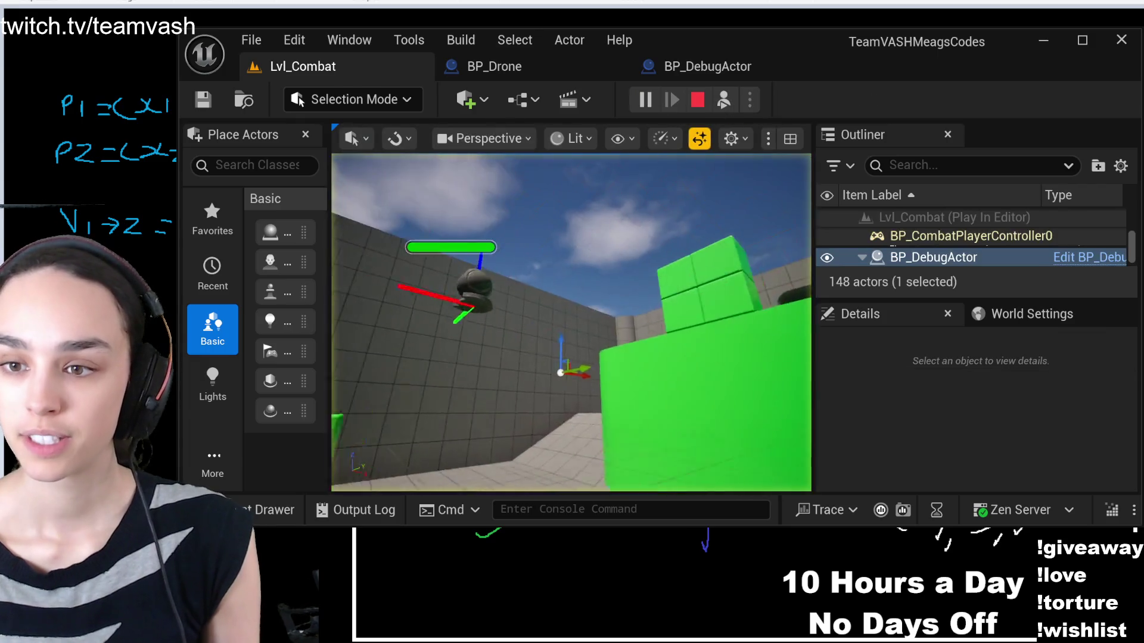
key(f)
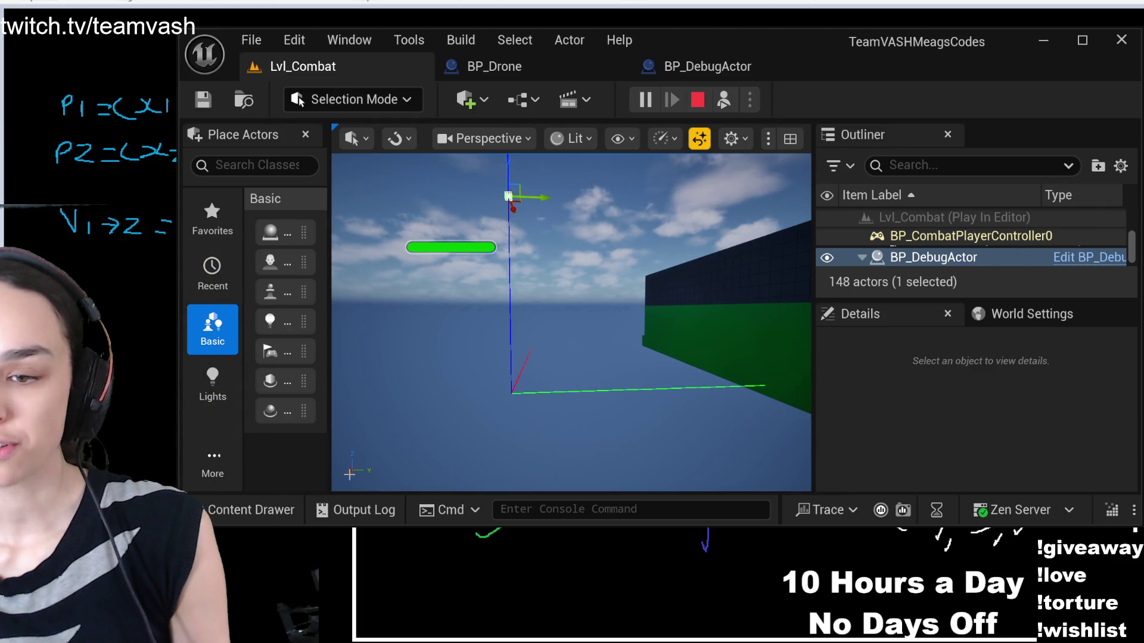
click(239, 514)
click(797, 27)
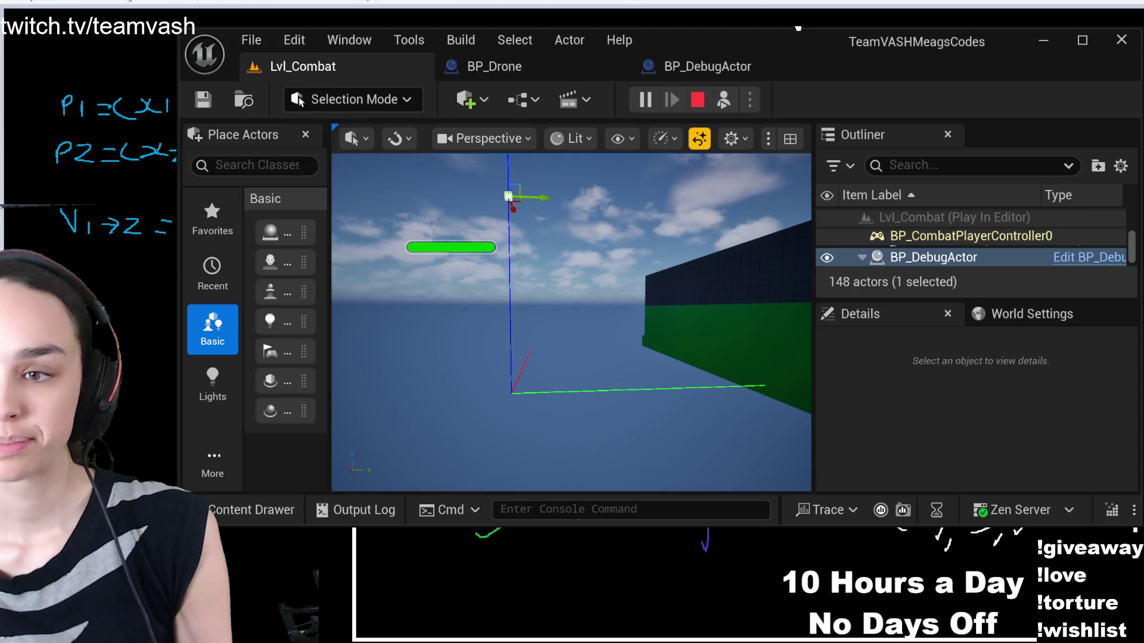
drag(618, 349, 618, 351)
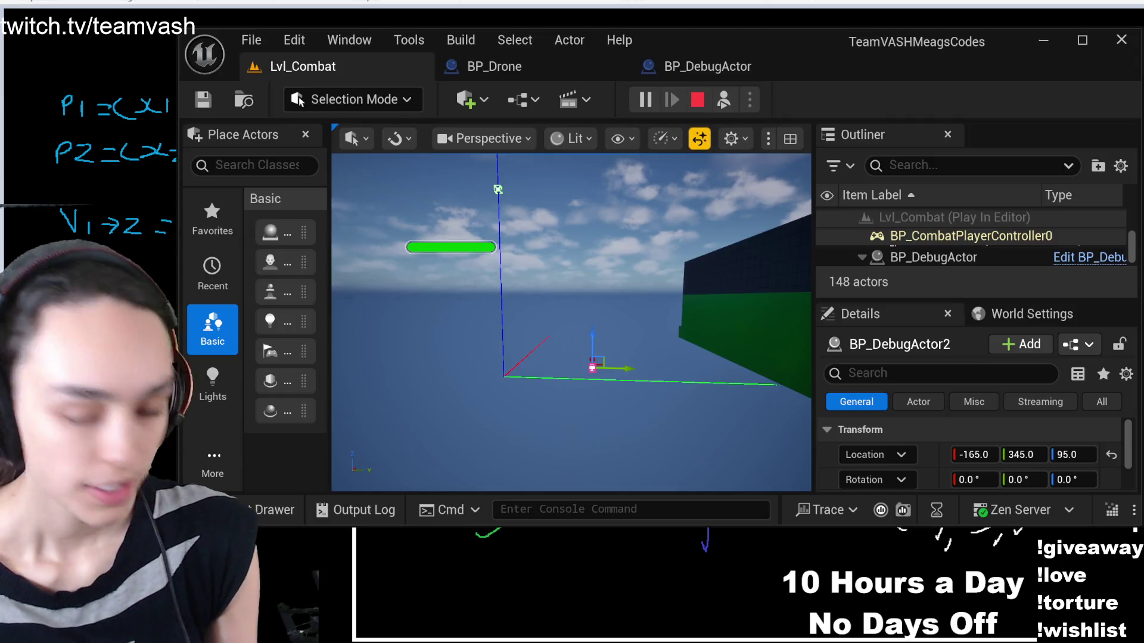
Set the new debug actor's location to 400, 300, 0, then switch to the whiteboard
click(975, 454)
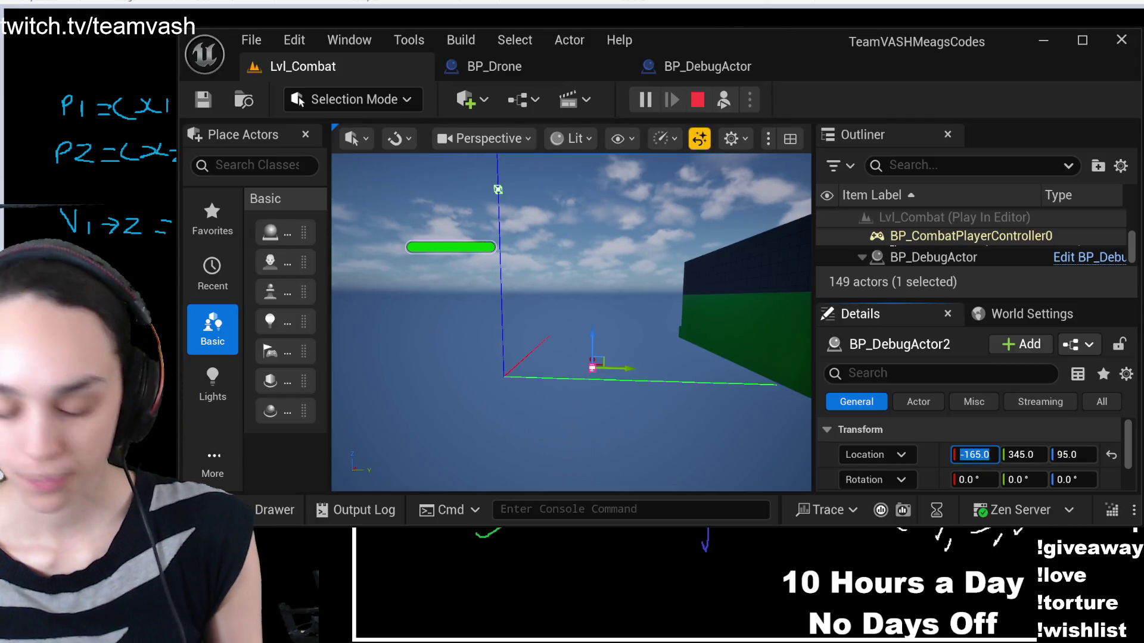
text(40)
key(Tab)
key(Return)
click(1072, 455)
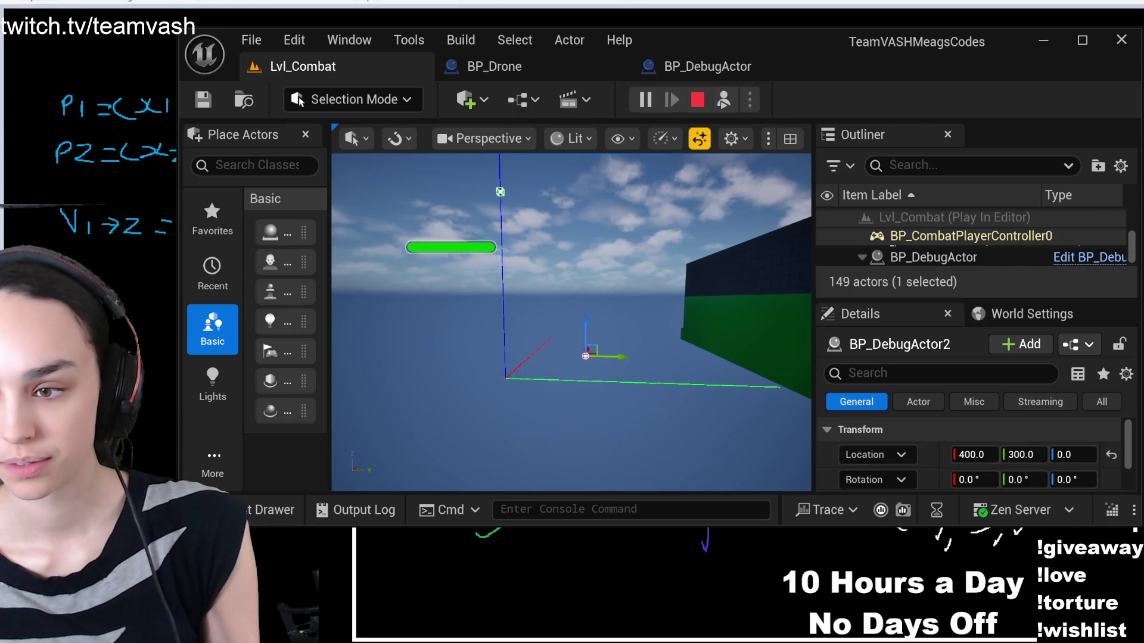
key(Return)
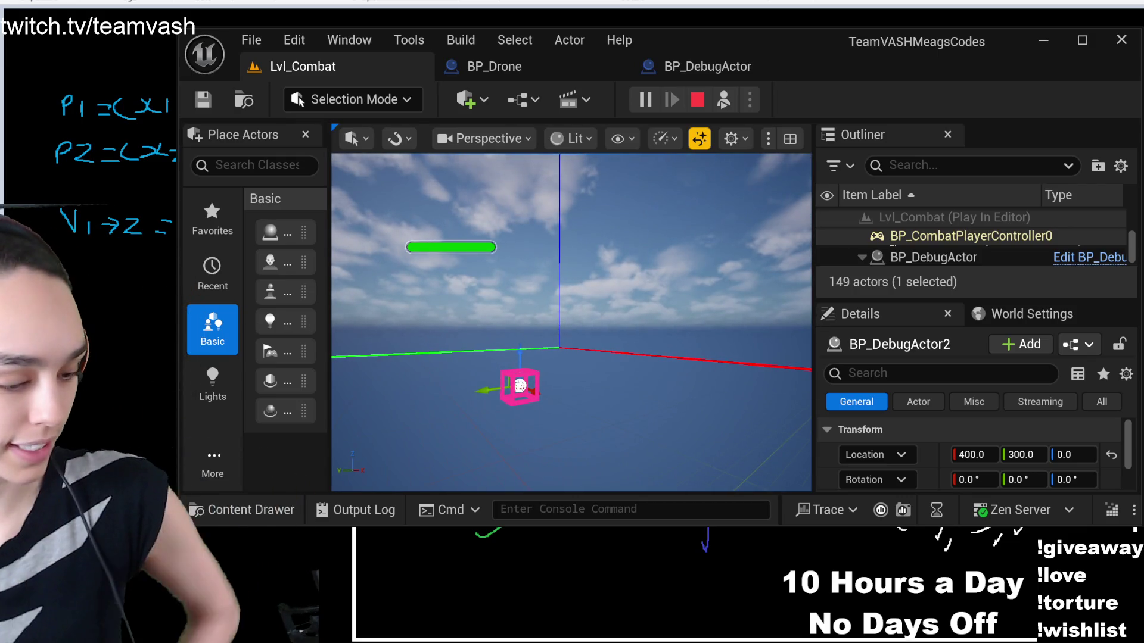
key(alt+Tab)
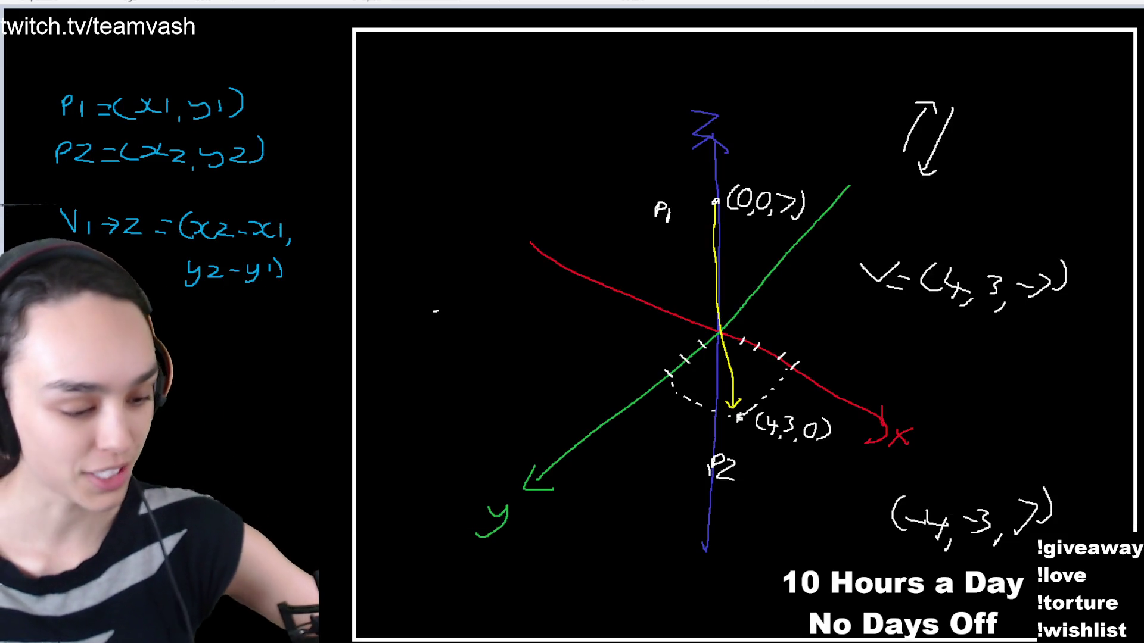
Return from the whiteboard to the Unreal Editor and stop the play session
key(alt+Tab)
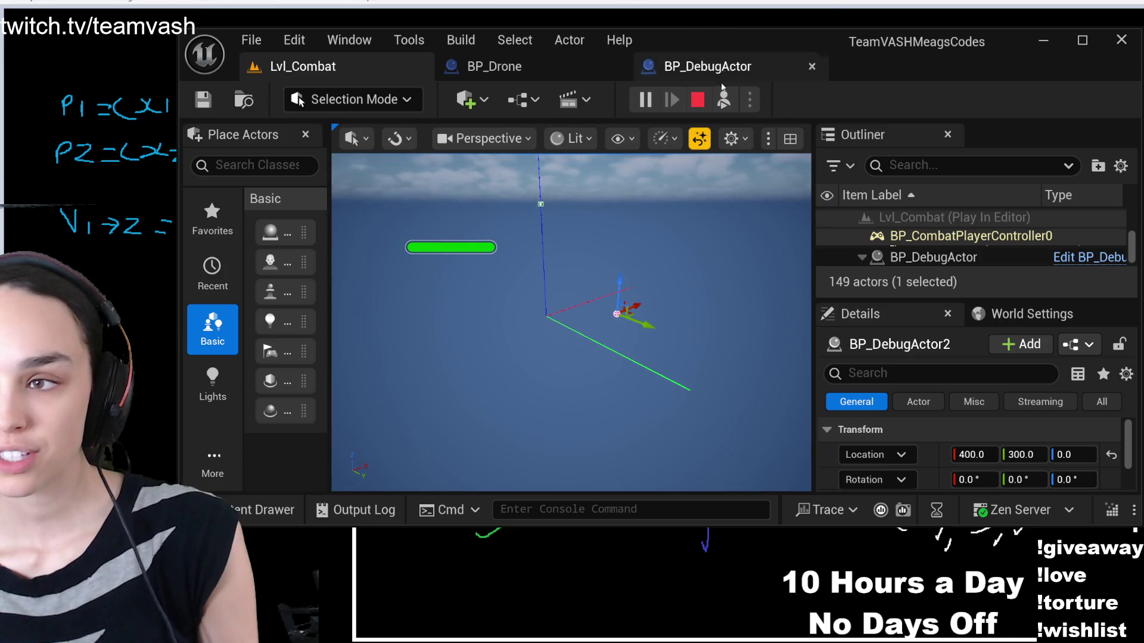
click(697, 100)
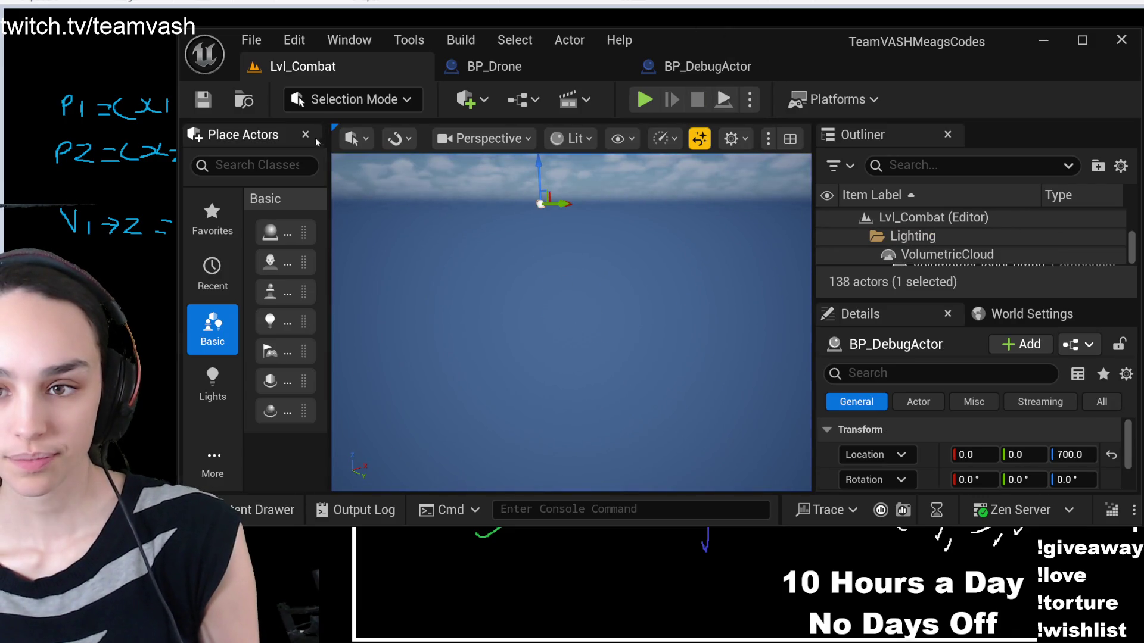
Place a Plane actor from Place Actors and reset it to the world origin
click(335, 222)
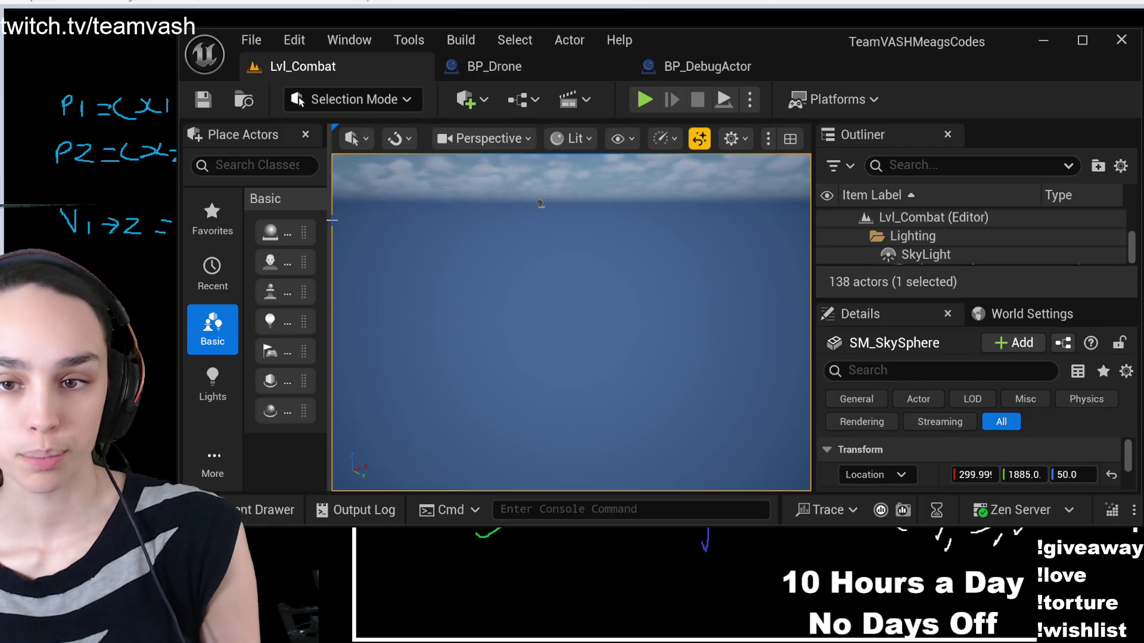
click(289, 169)
text(plane)
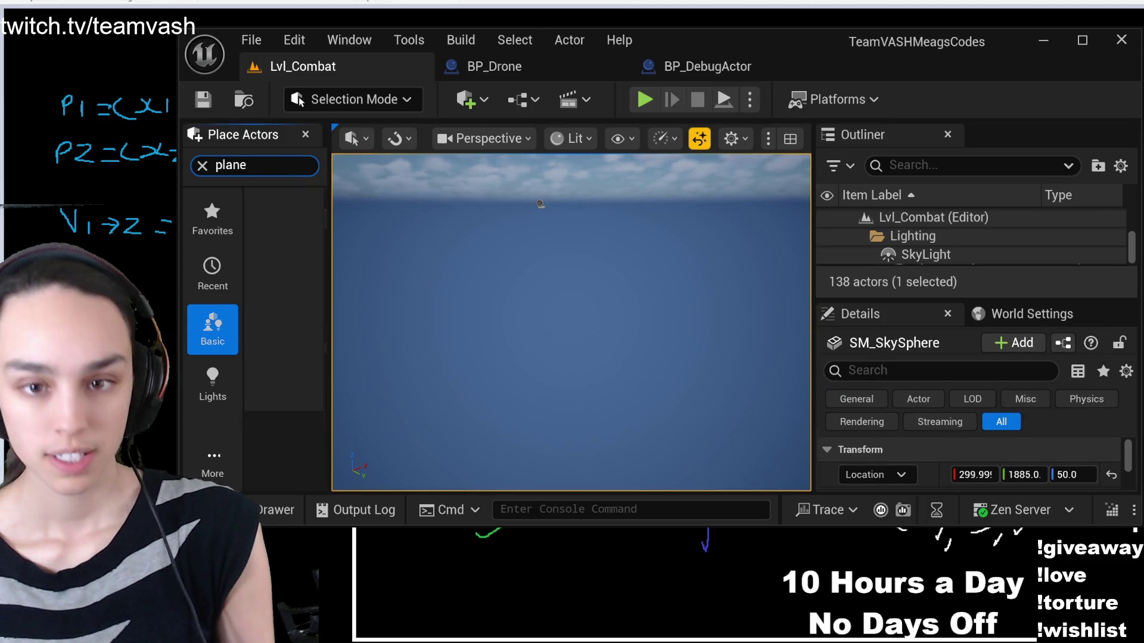
drag(629, 364, 633, 390)
click(1111, 475)
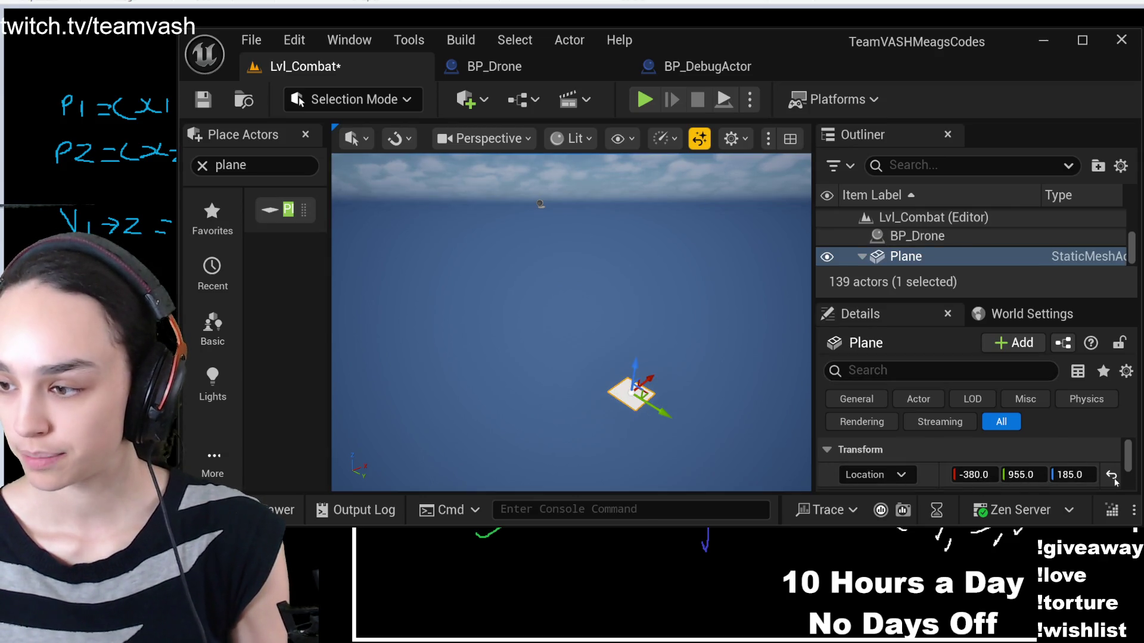
key(f)
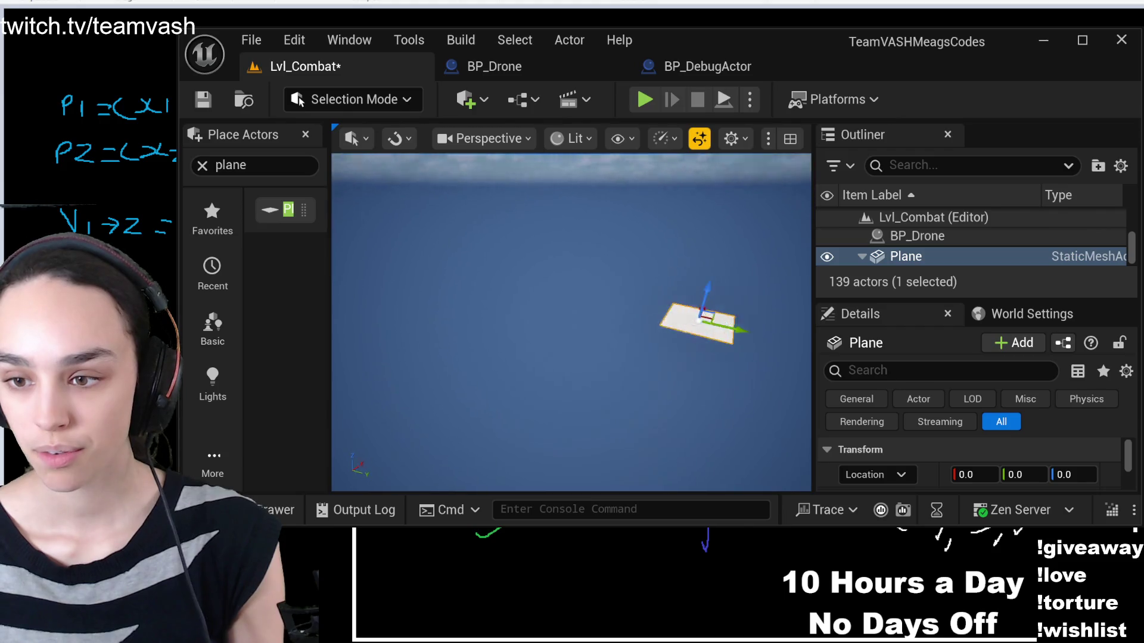
scroll(936, 462, down, 1)
scroll(937, 465, down, 1)
Set the Plane's scale to 2, 2, 2 and play the level detached from the player
click(971, 465)
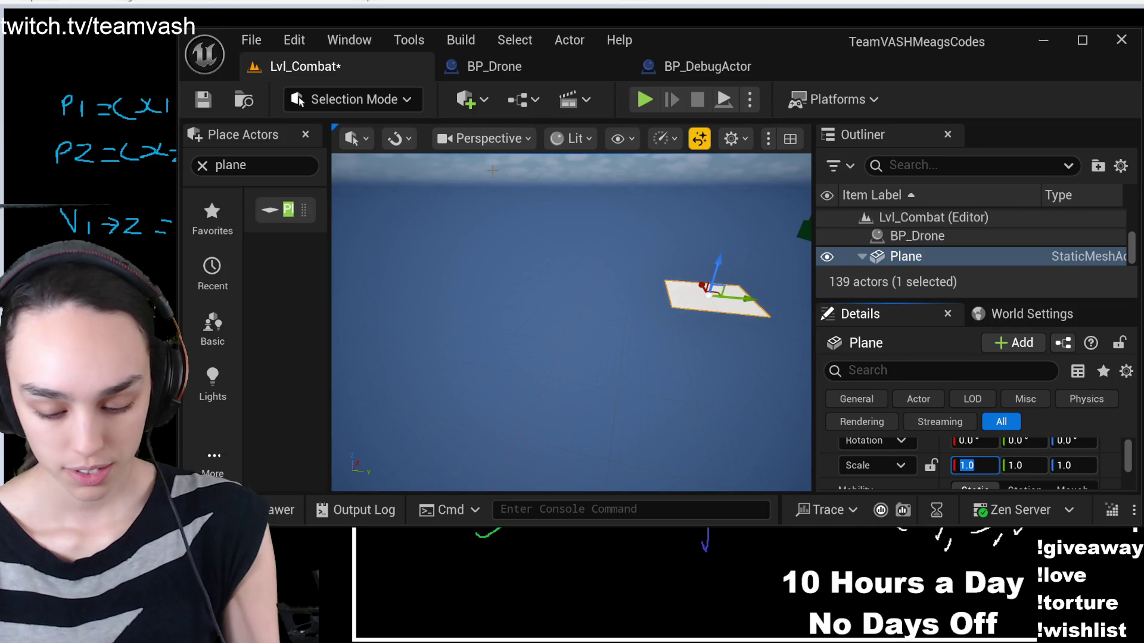
text(5)
key(Tab)
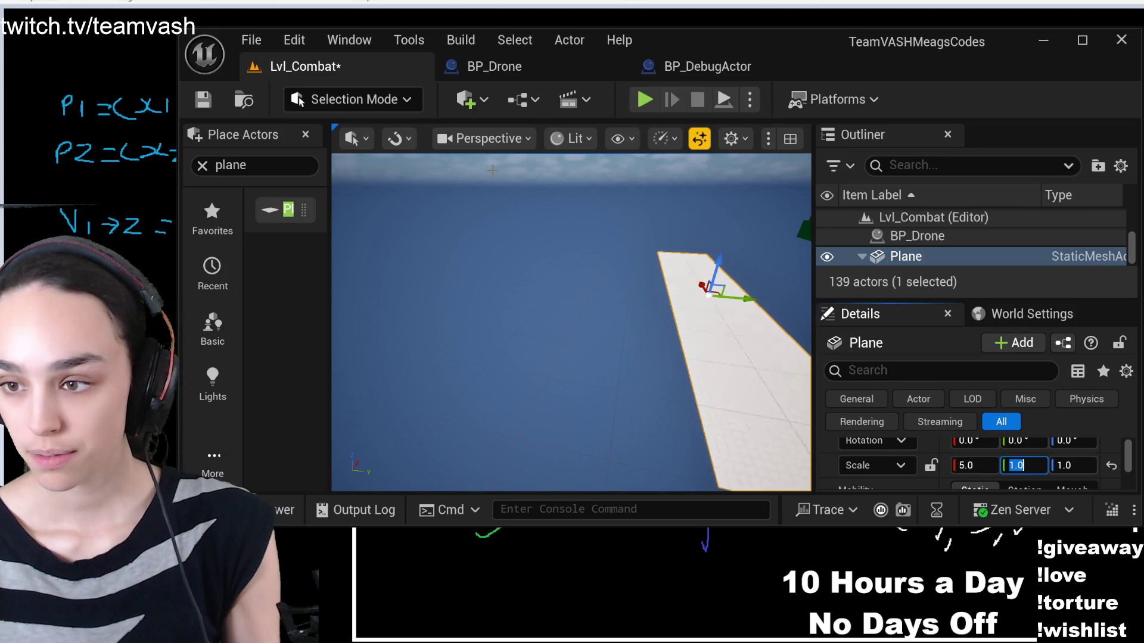
key(BackSpace)
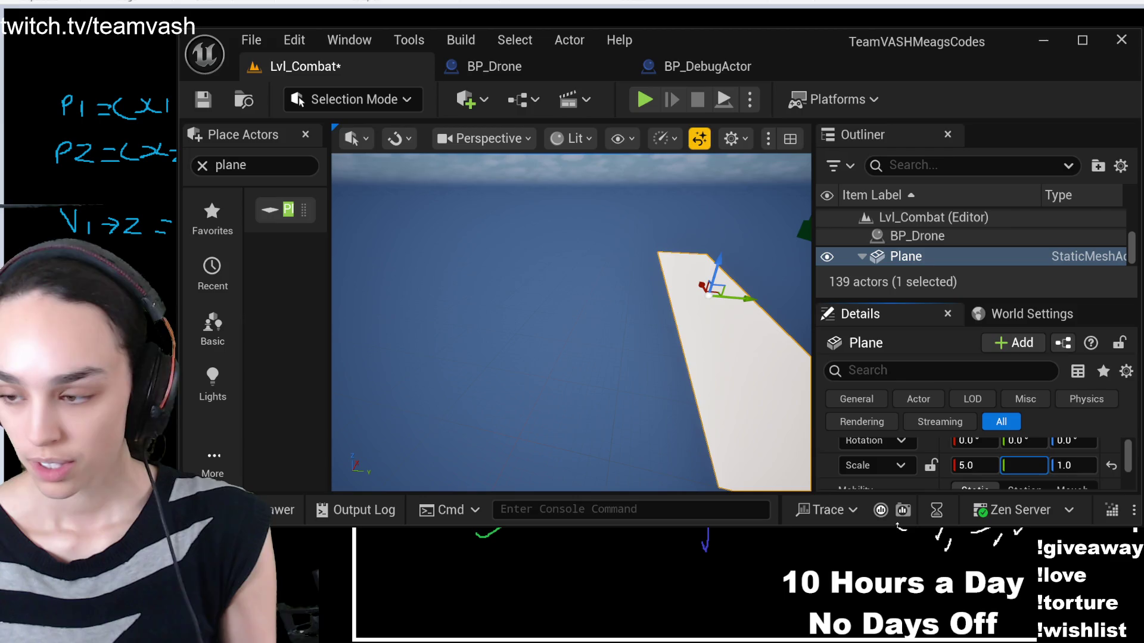
key(shift+Tab)
text(2)
key(Tab)
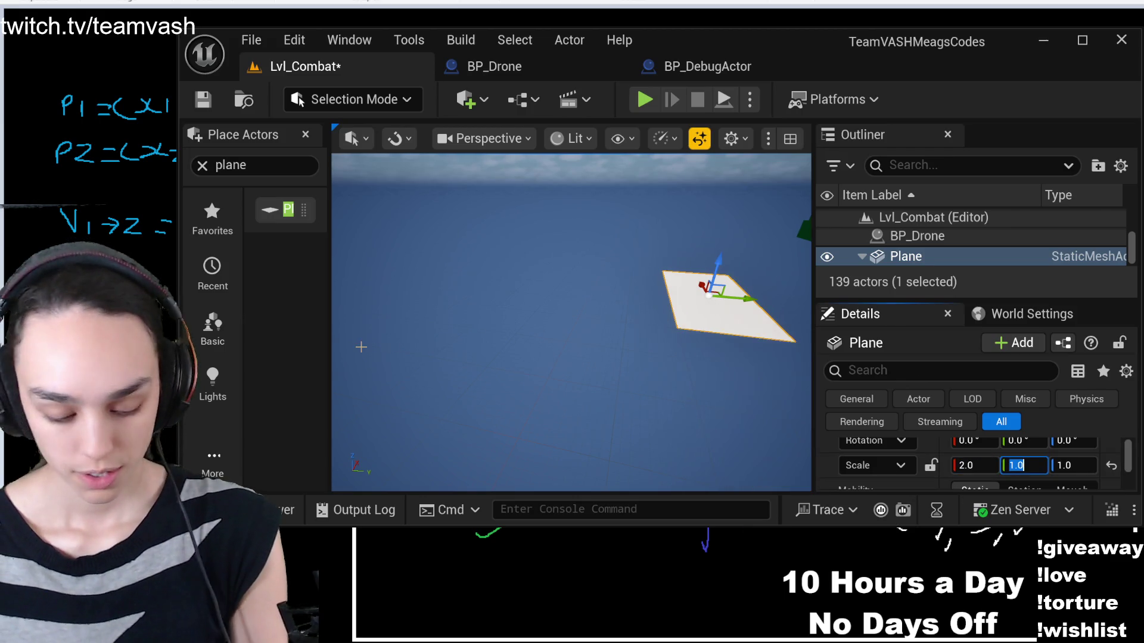
text(2)
key(Tab)
text(2)
key(Return)
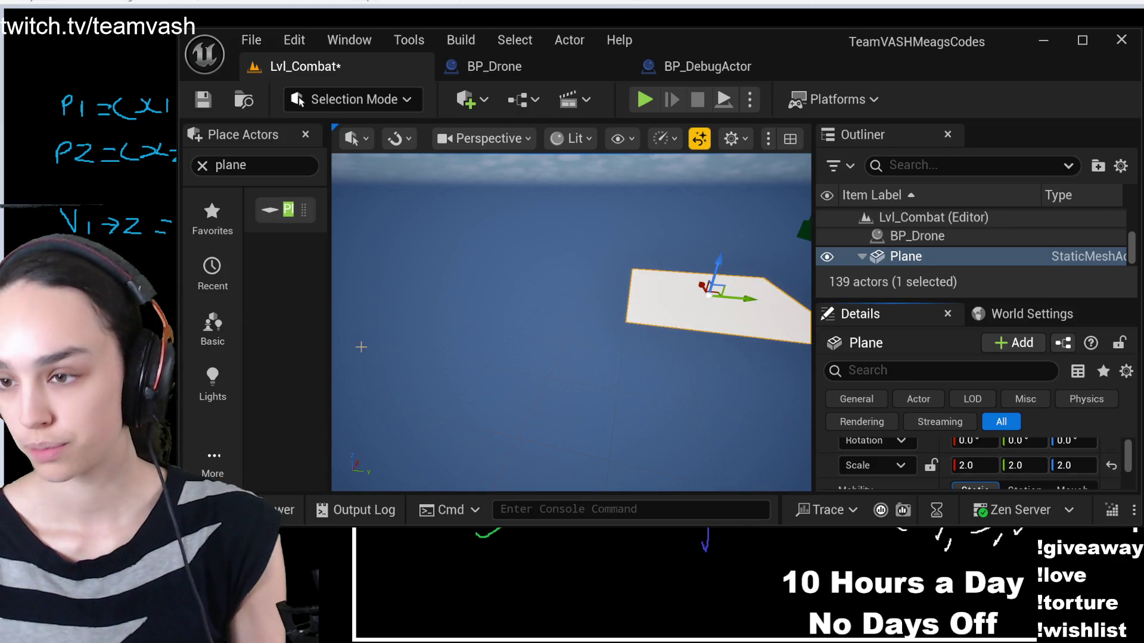
click(645, 100)
key(F8)
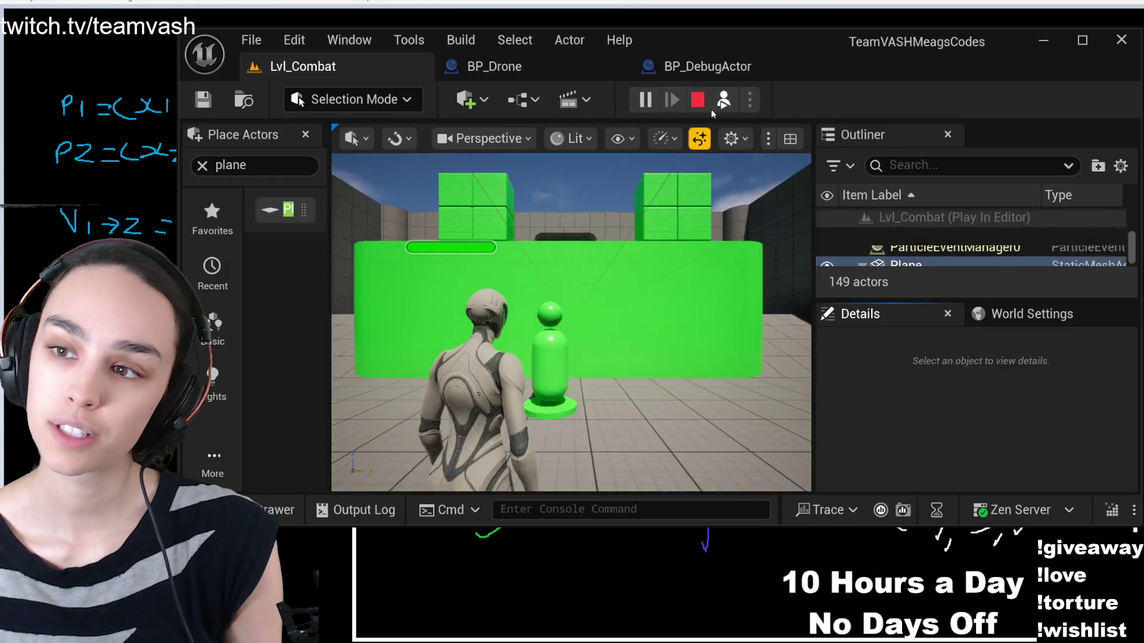
Stop play and set the Plane's scale to 5 on X, Y and Z
double_click(905, 247)
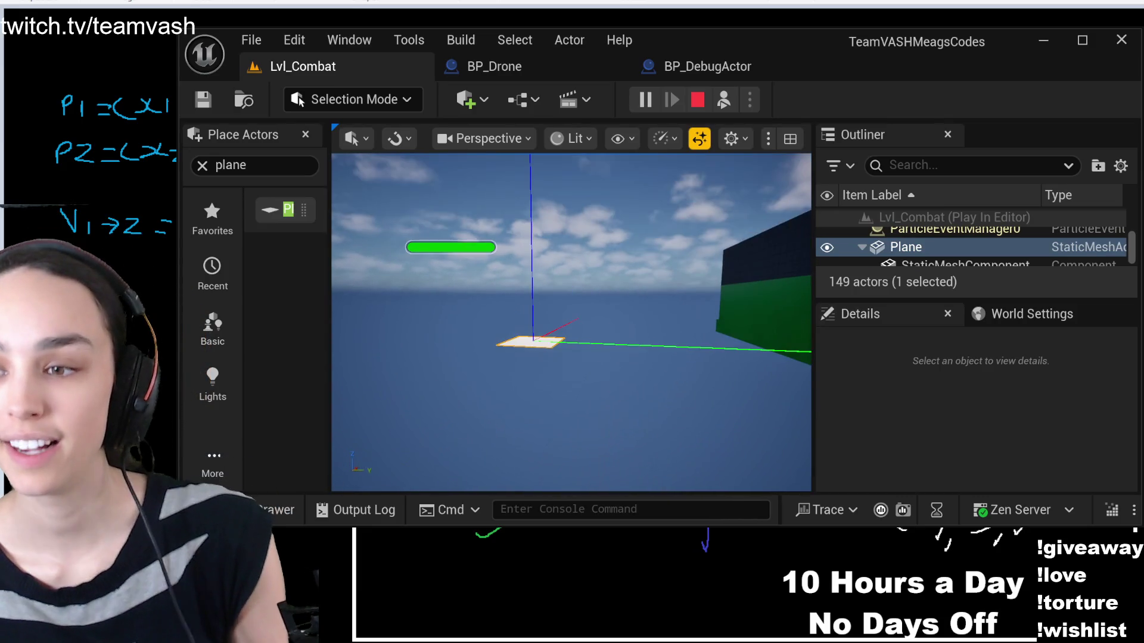
key(Escape)
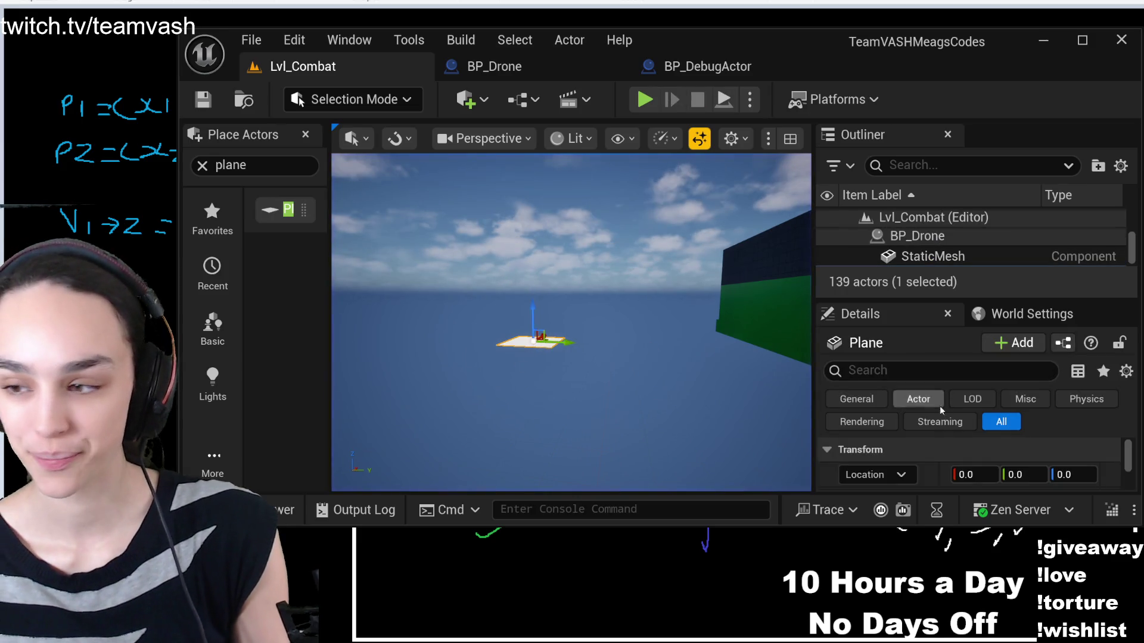
scroll(971, 470, down, 2)
click(983, 470)
text(5)
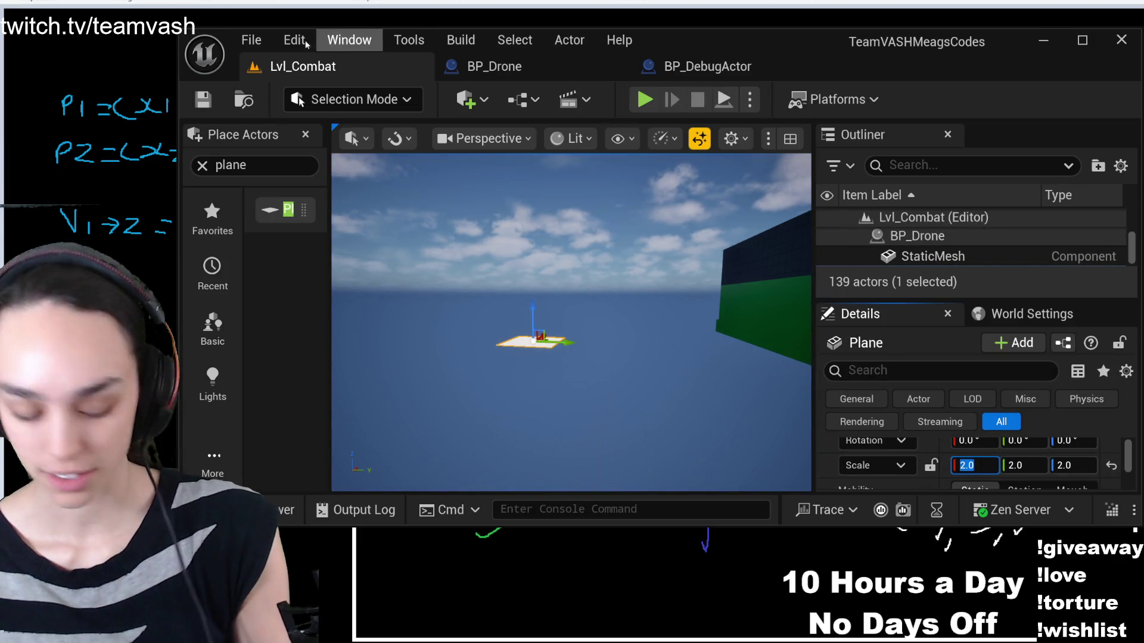
key(Tab)
text(5)
key(Tab)
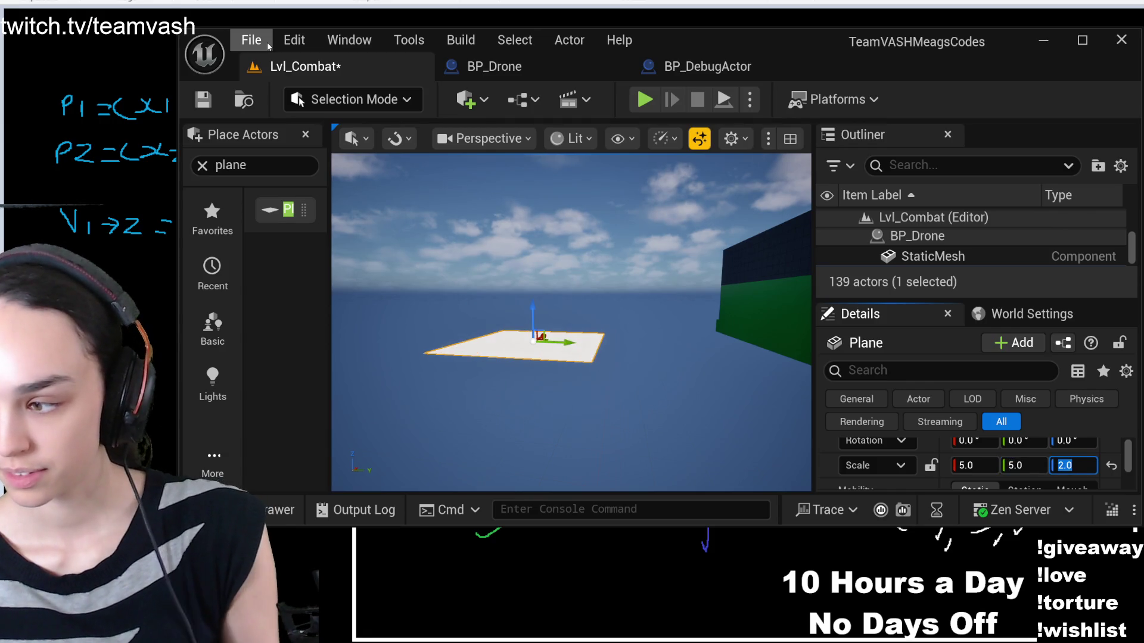
text(5)
key(Return)
Save the level and play-test the enlarged plane, then stop
click(203, 98)
click(648, 100)
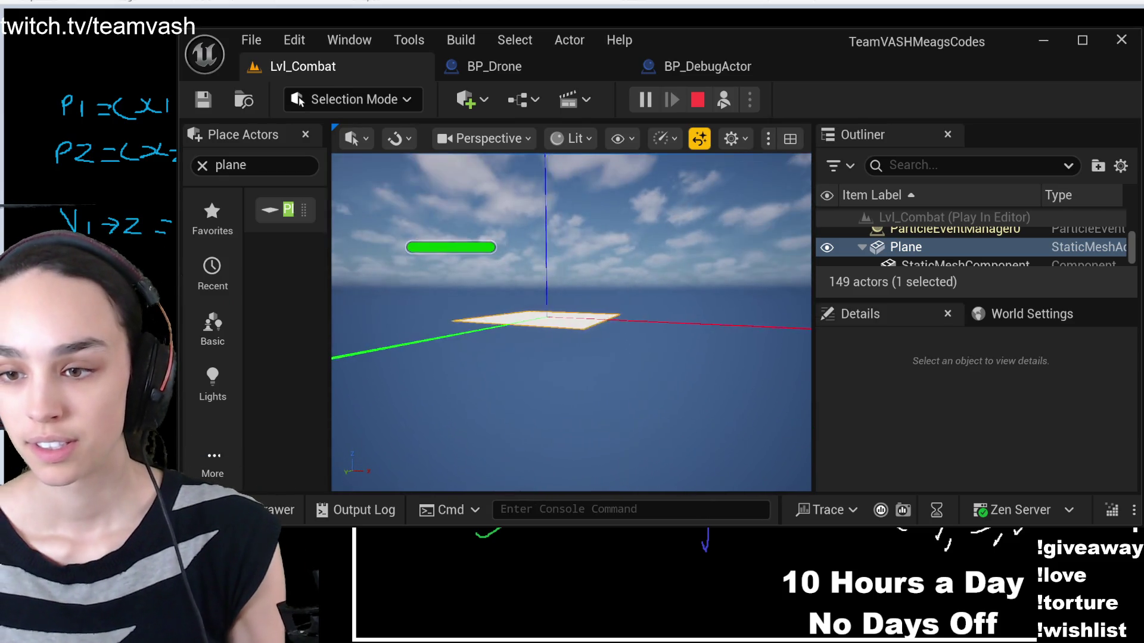
click(698, 99)
key(ctrl+space)
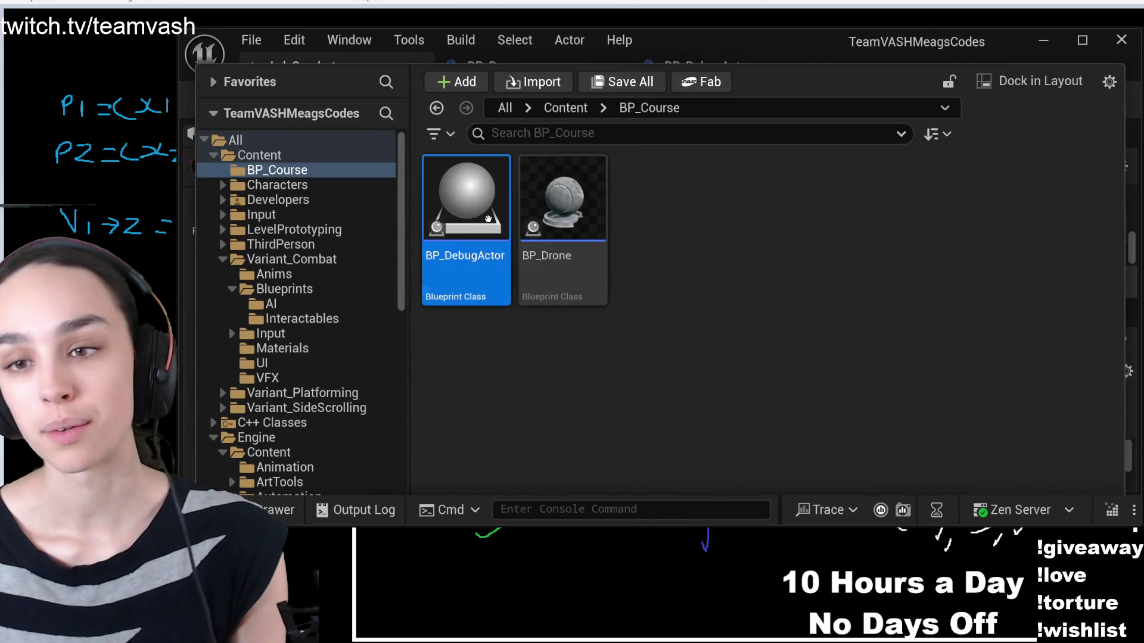
Drop another debug actor at location 400, 300, 0 and save the level
key(ctrl+space)
drag(673, 345, 673, 346)
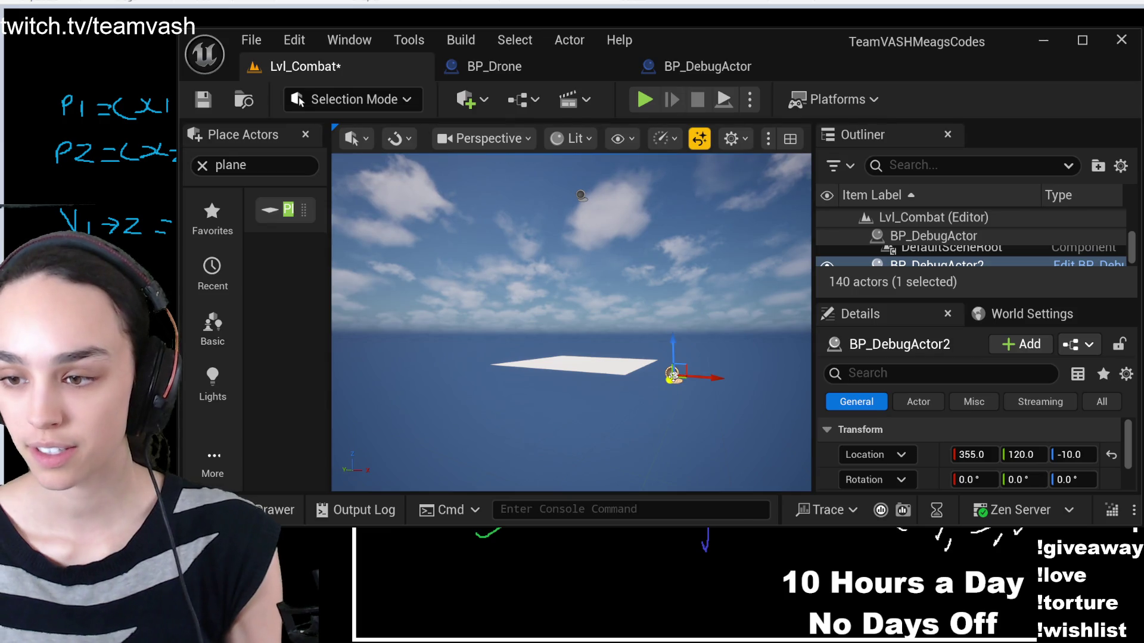
click(971, 454)
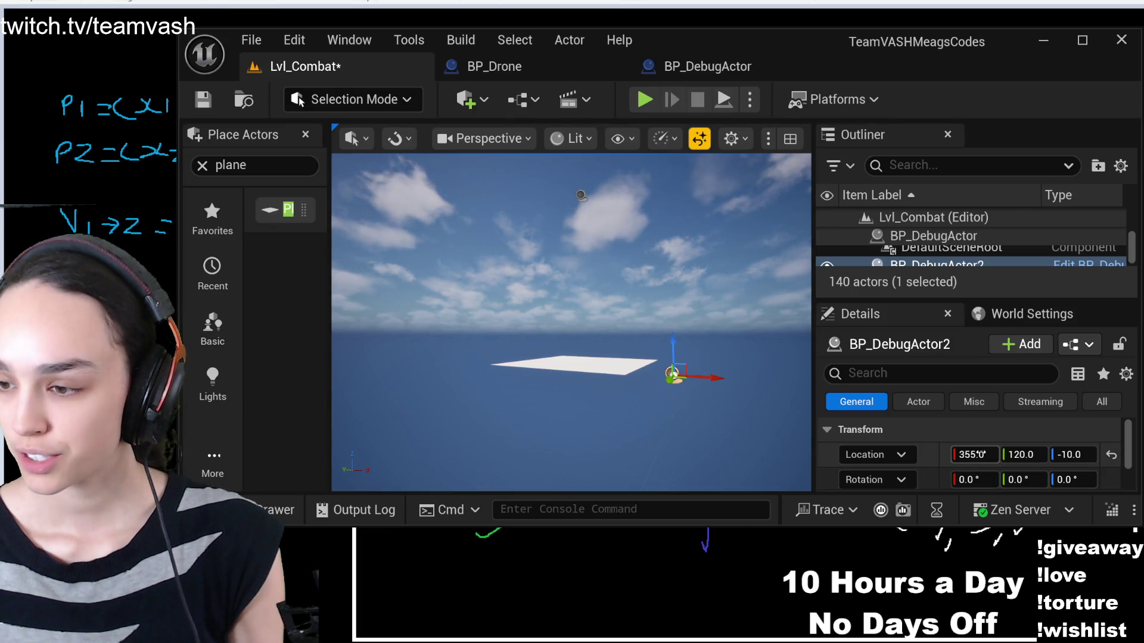
text(400)
key(Tab)
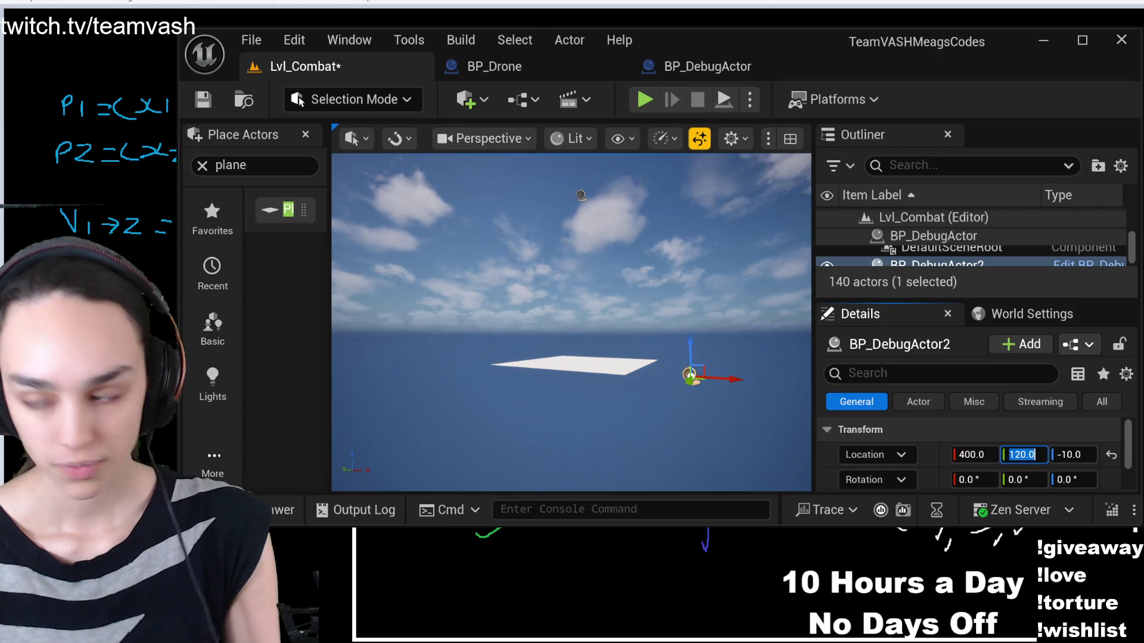
text(400)
key(Tab)
text(0)
key(Return)
key(f)
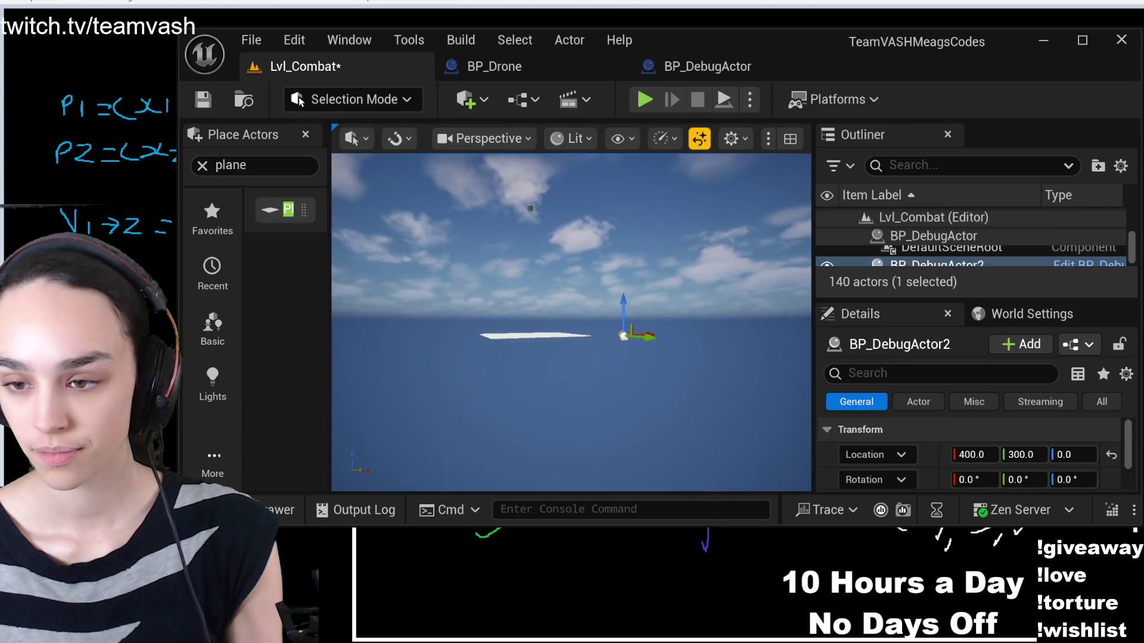
key(ctrl+s)
Scale the ground Plane to 15 on all three axes and save the level
click(554, 334)
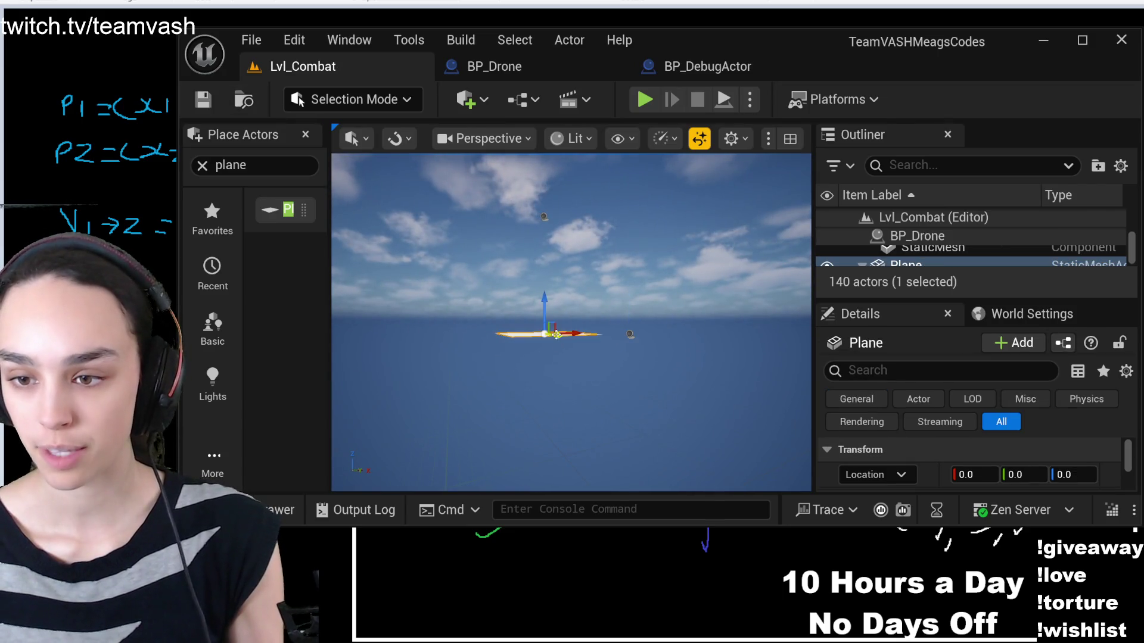
scroll(977, 478, down, 2)
click(975, 467)
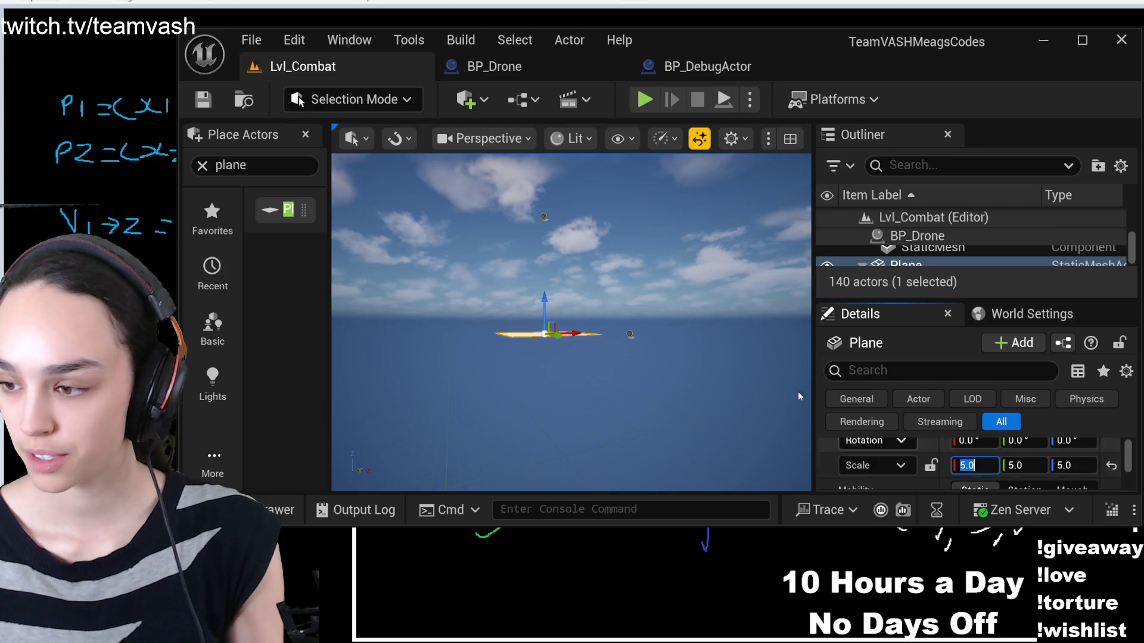
text(15)
key(Tab)
text(1)
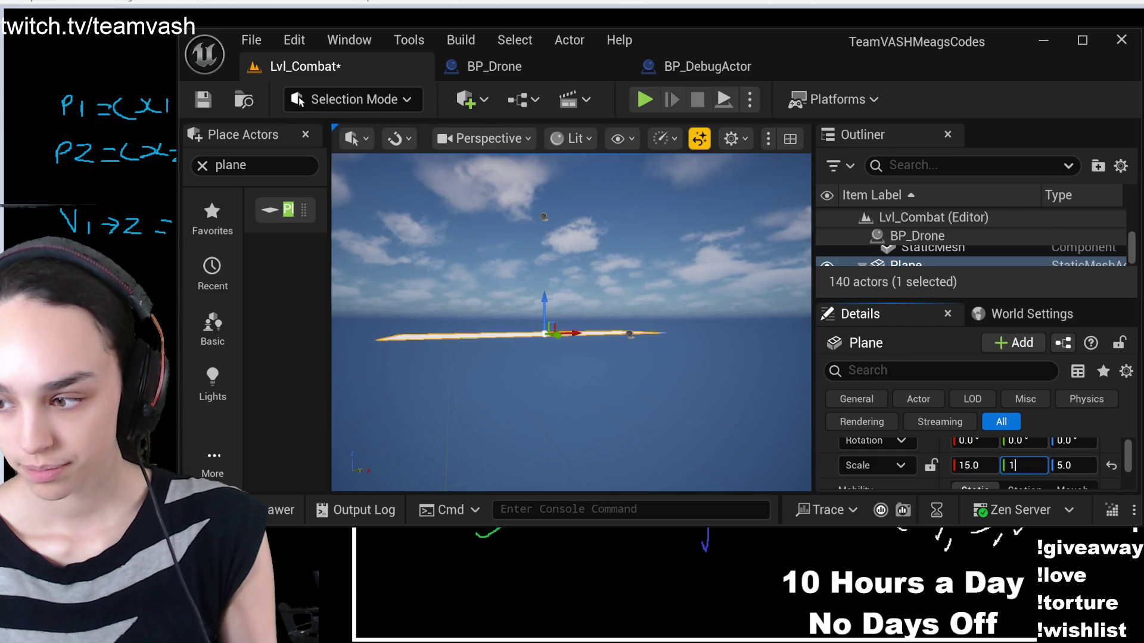
key(Tab)
text(1)
key(Return)
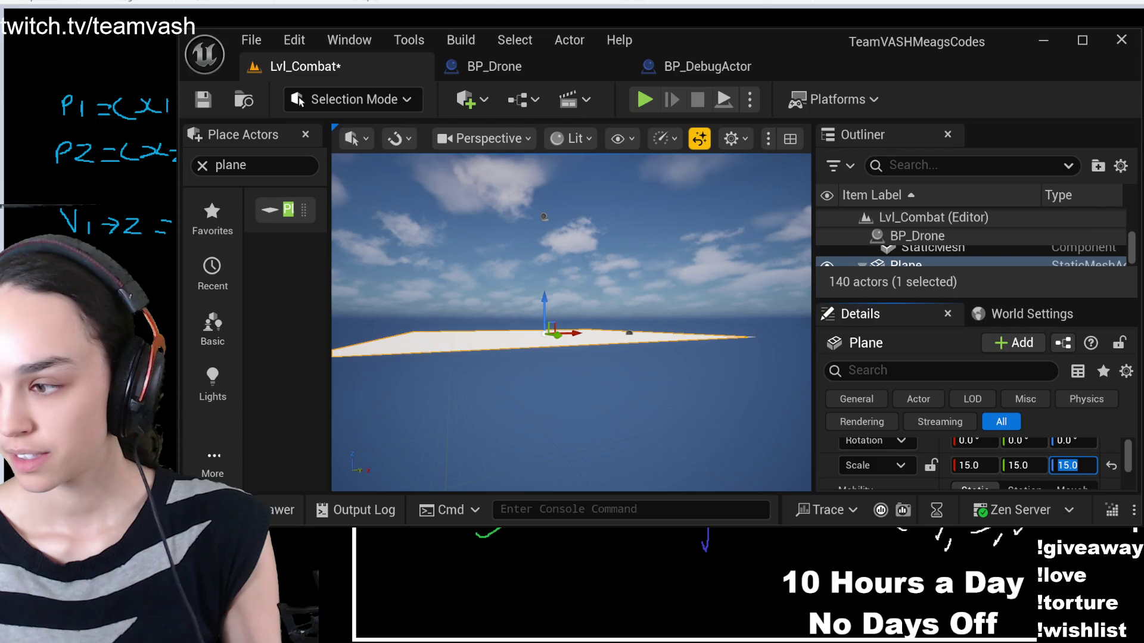
click(202, 100)
click(645, 99)
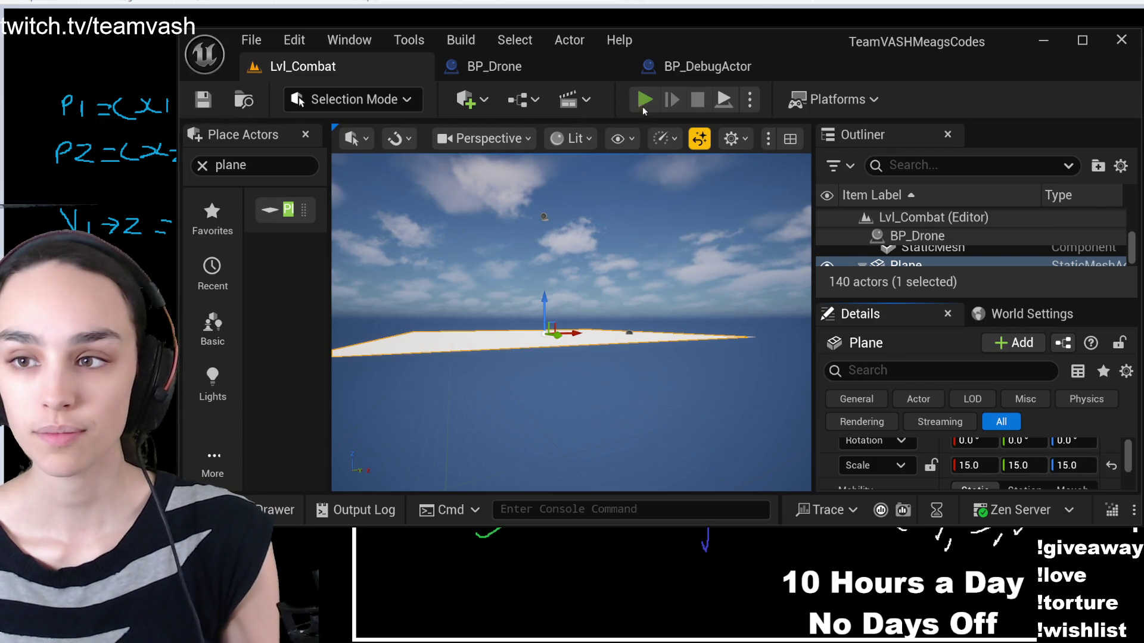
During play, eject from the player and look around the sky sphere and the larger floor plane
click(724, 100)
double_click(905, 246)
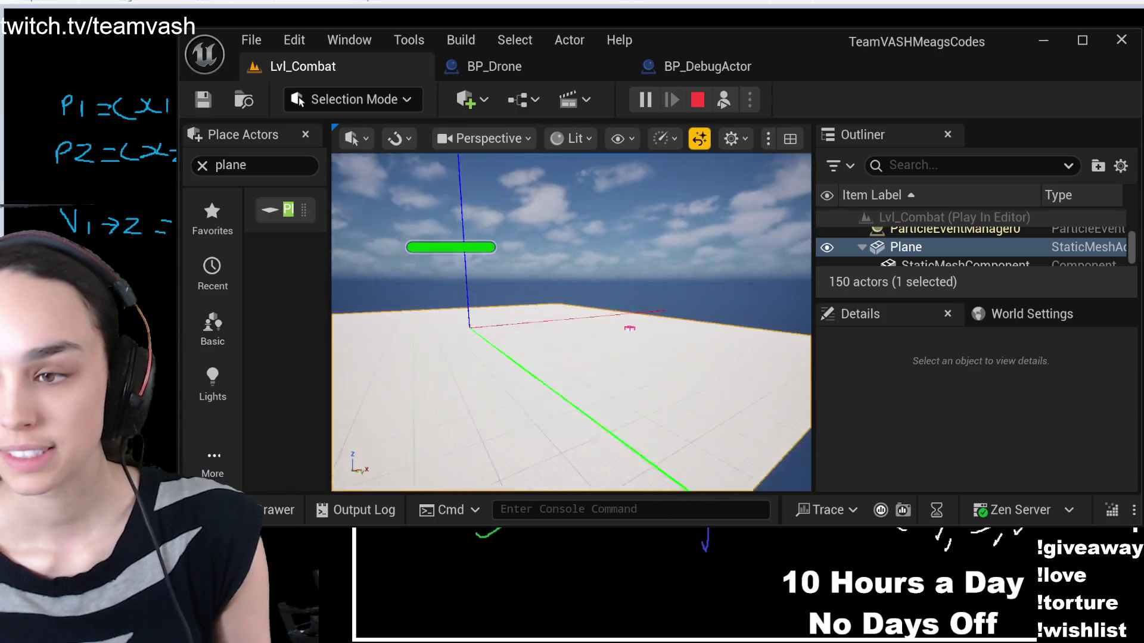
drag(607, 255, 607, 254)
click(607, 254)
mouse_move(630, 329)
mouse_down()
mouse_move(645, 302)
mouse_move(693, 290)
mouse_up()
click(646, 302)
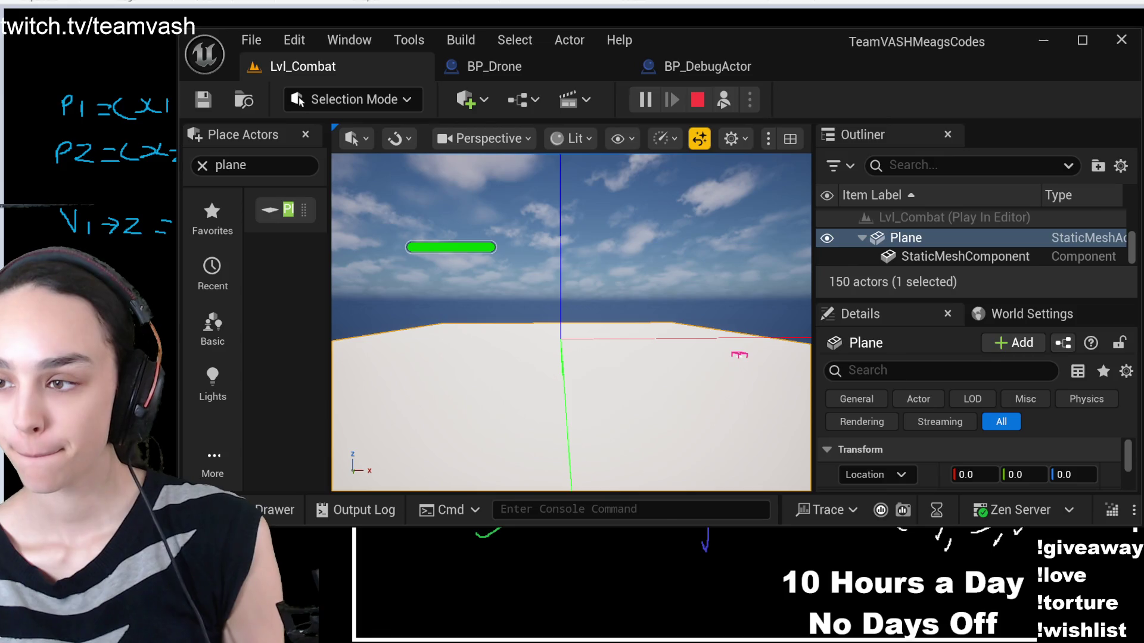
Stop the play session, select BP_DebugActor, and enlarge the Outliner's actor list
key(Escape)
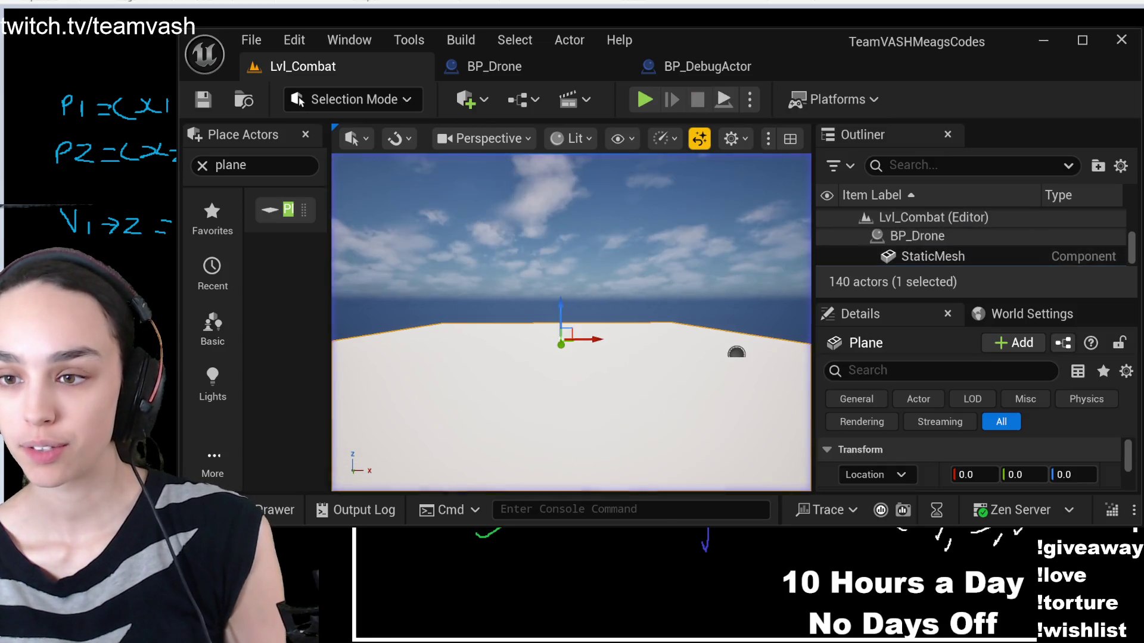
scroll(571, 321, up, 2)
click(569, 246)
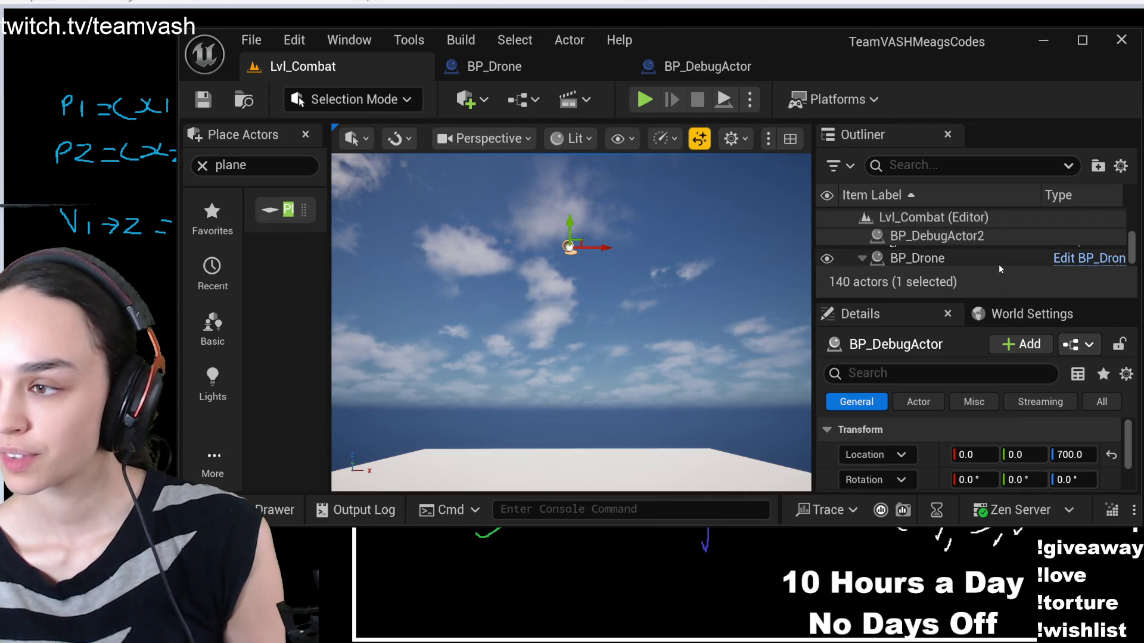
drag(985, 300, 983, 461)
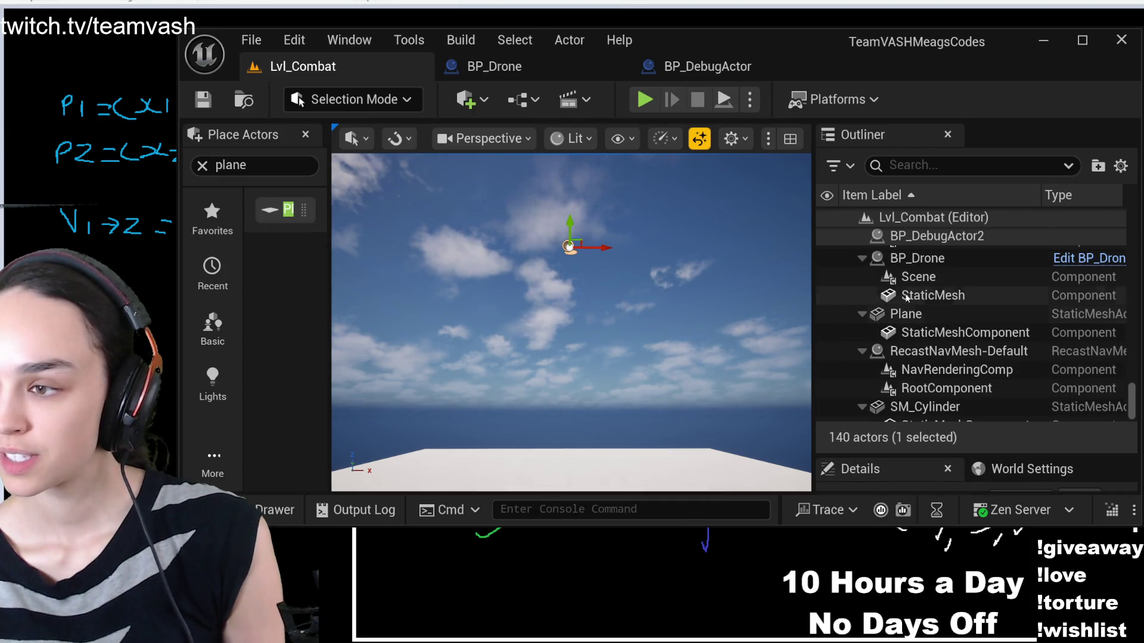
Rename the first debug actor with its DA_ name and frame it in the viewport
click(568, 247)
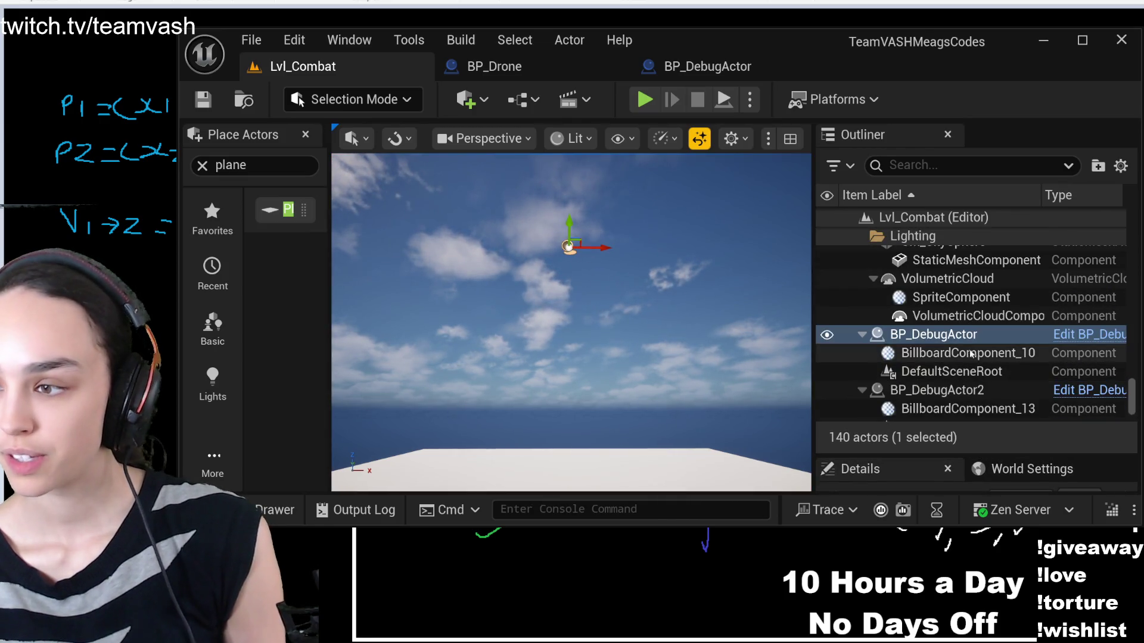
key(F2)
text(DA_)
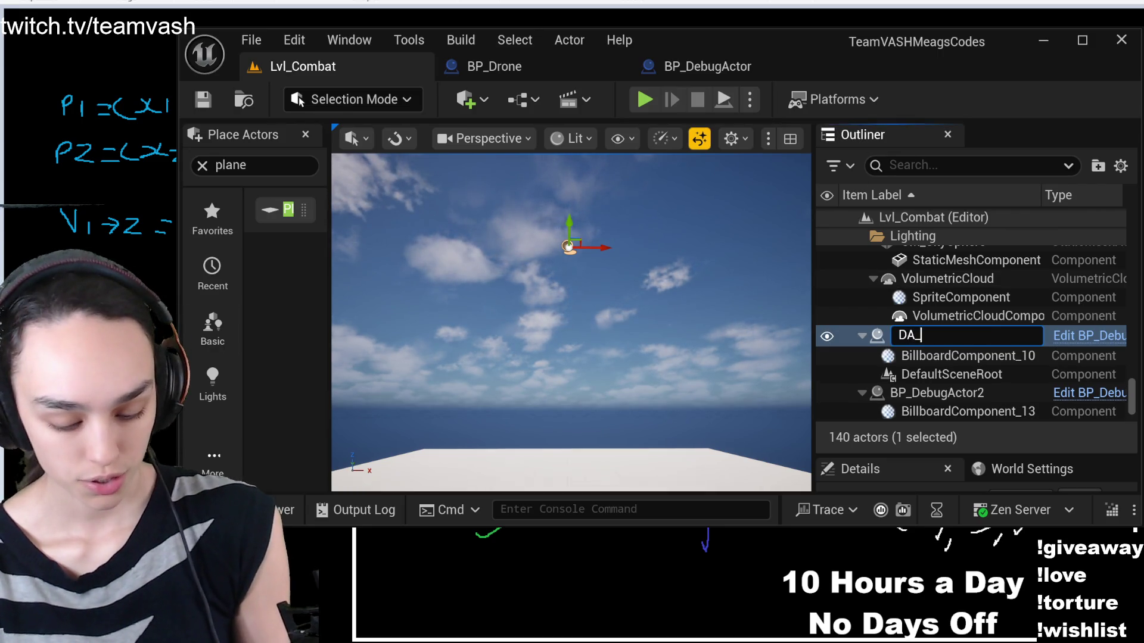
key(Return)
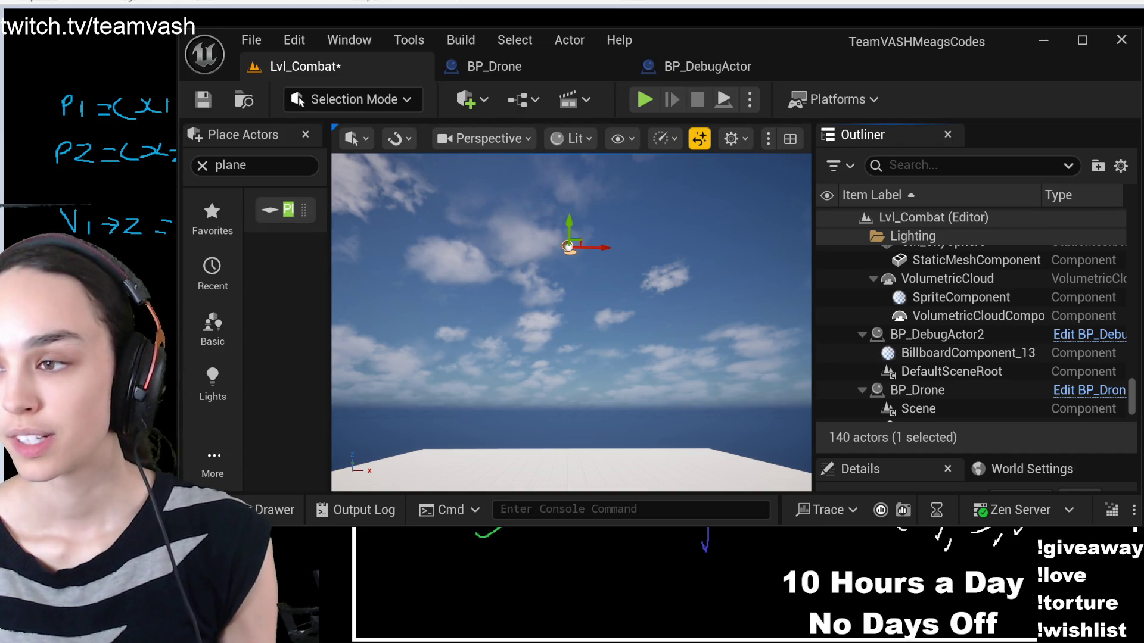
key(f)
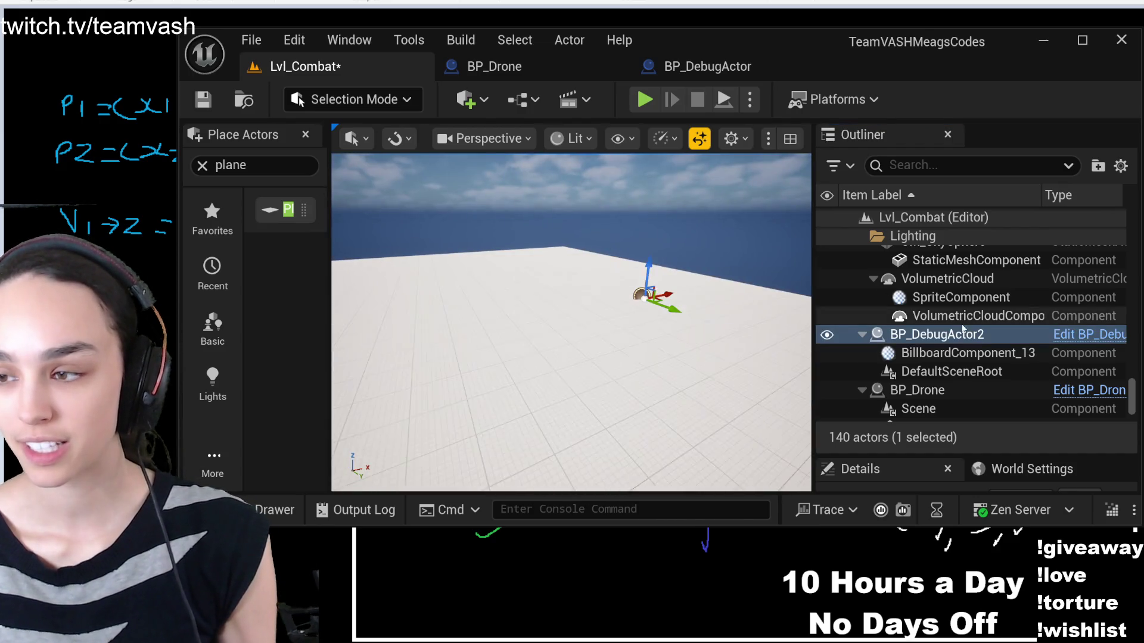
Rename BP_DebugActor2 to DA_Sniper and fly the view over to the drone
click(963, 334)
text(DA_)
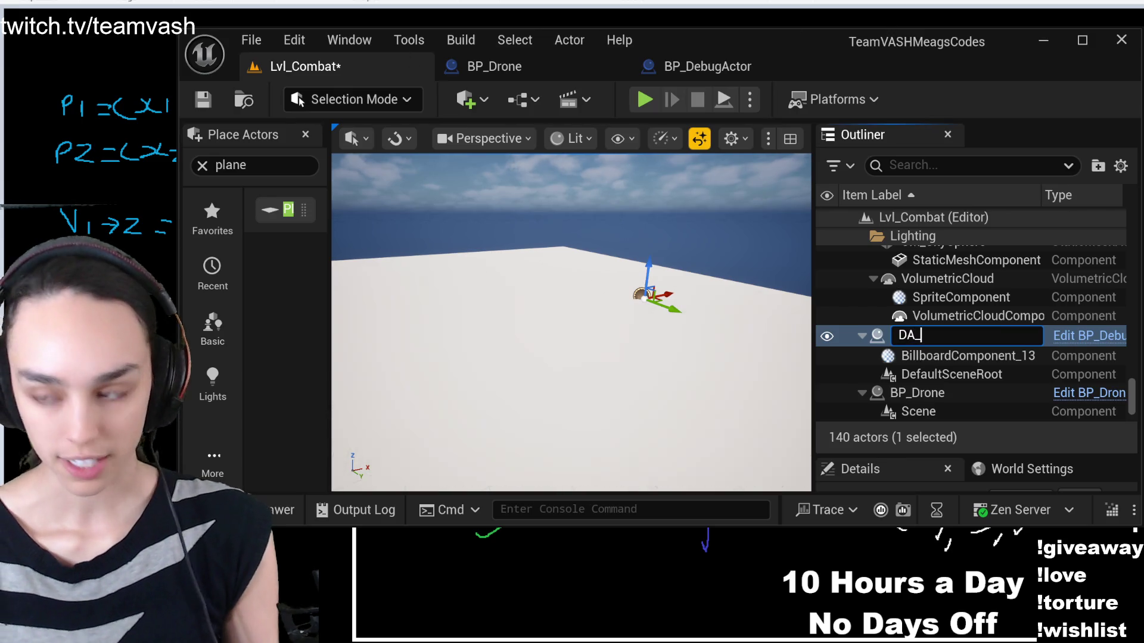
text(Sniper)
key(Return)
mouse_move(473, 211)
mouse_down()
mouse_move(593, 225)
mouse_move(562, 221)
mouse_up()
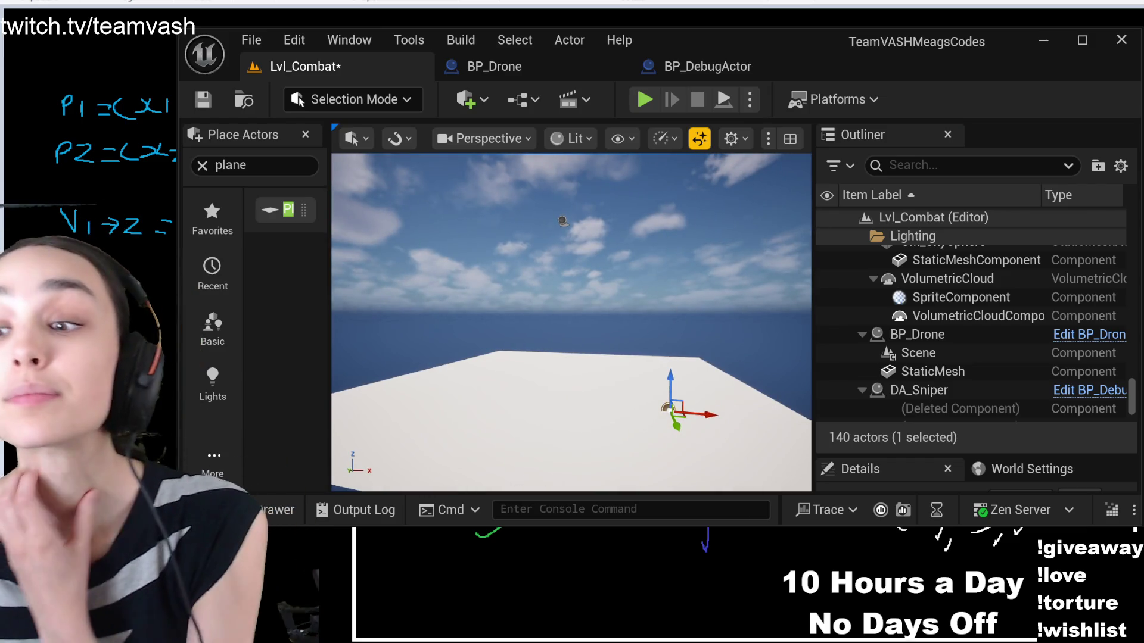
drag(570, 322, 571, 286)
drag(684, 262, 684, 281)
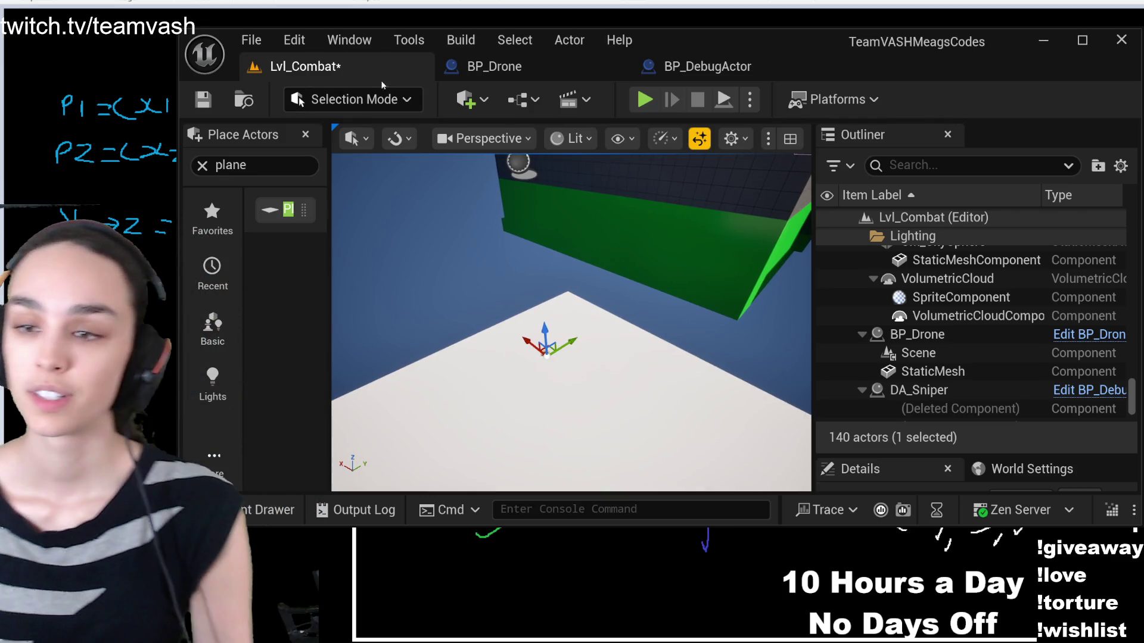
click(689, 65)
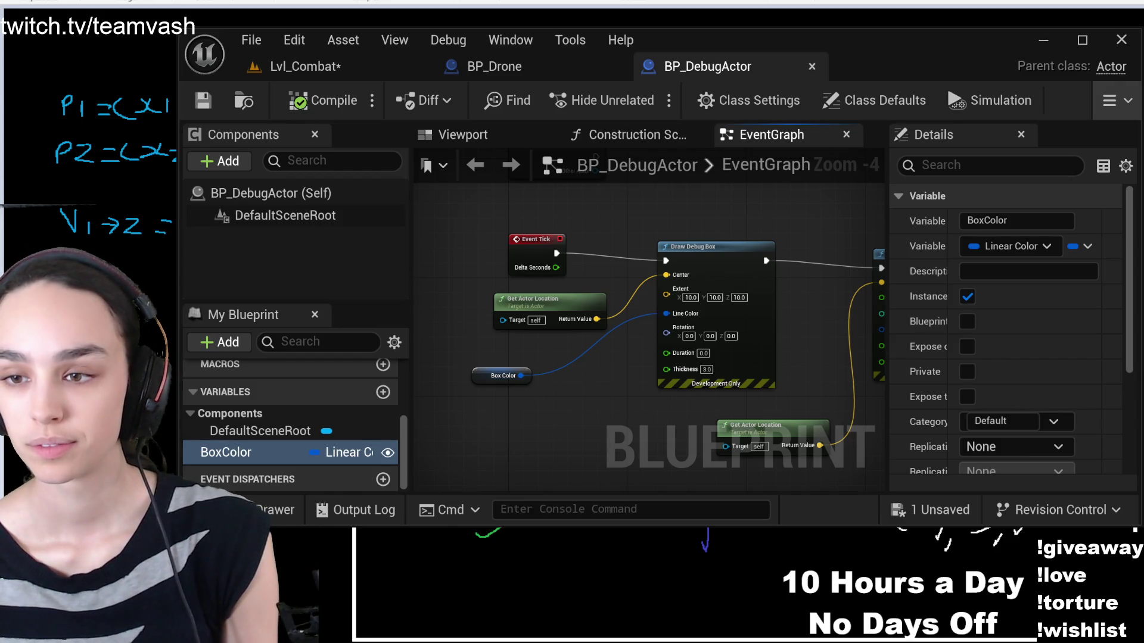
Look over the Draw Debug Sphere node, then select DA_Sniper back in the level
mouse_move(610, 301)
mouse_down()
mouse_move(554, 306)
mouse_move(425, 248)
mouse_up()
click(332, 70)
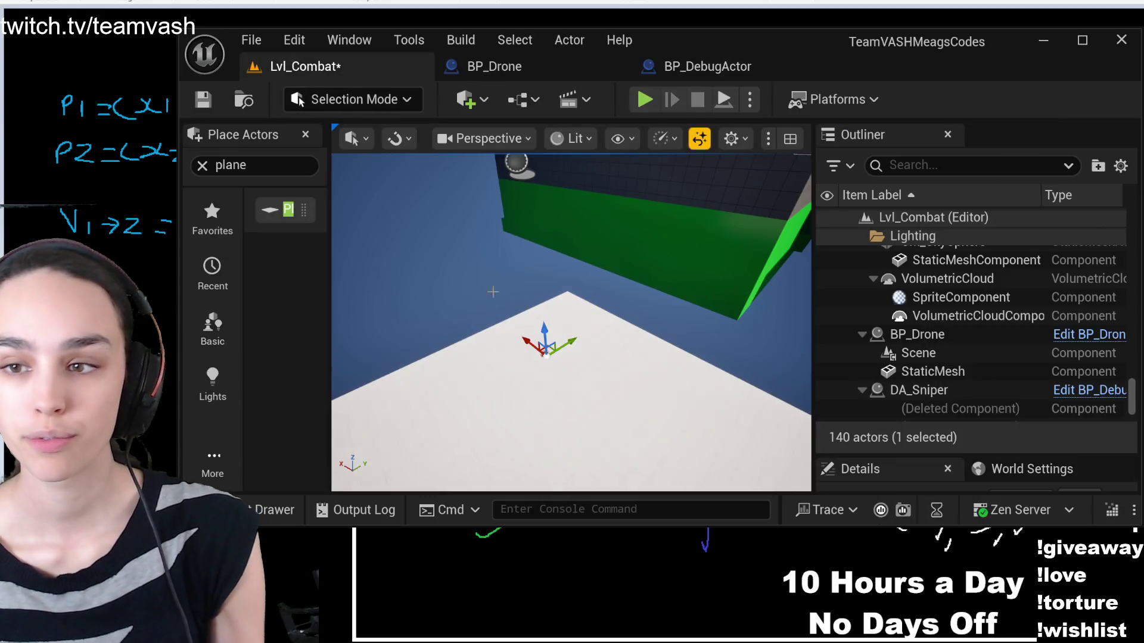
click(539, 232)
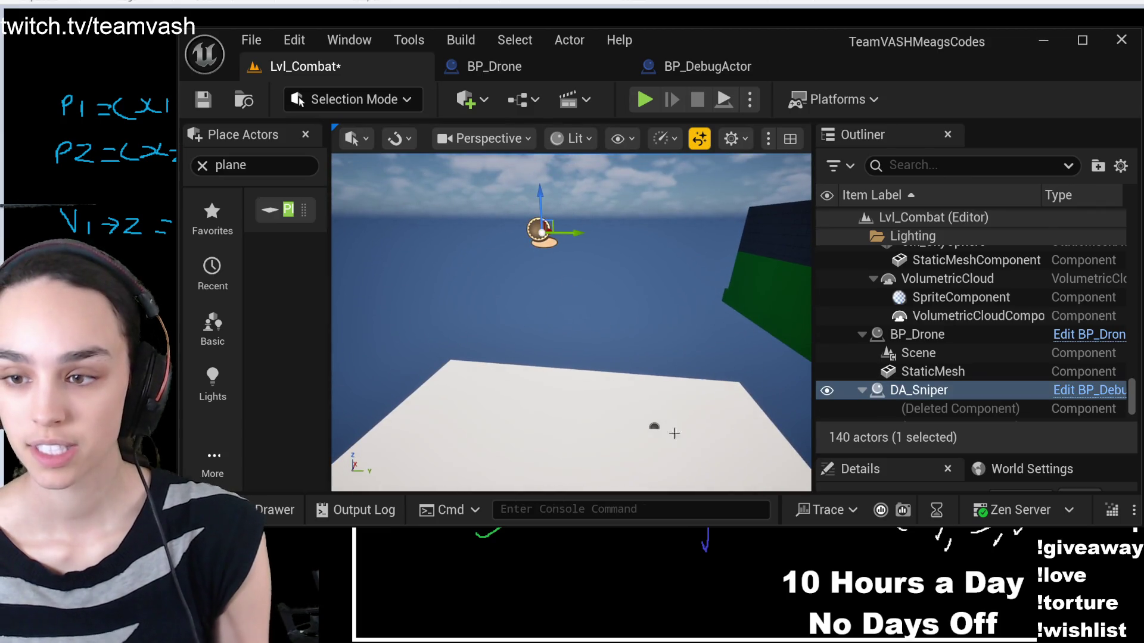
click(657, 428)
click(540, 230)
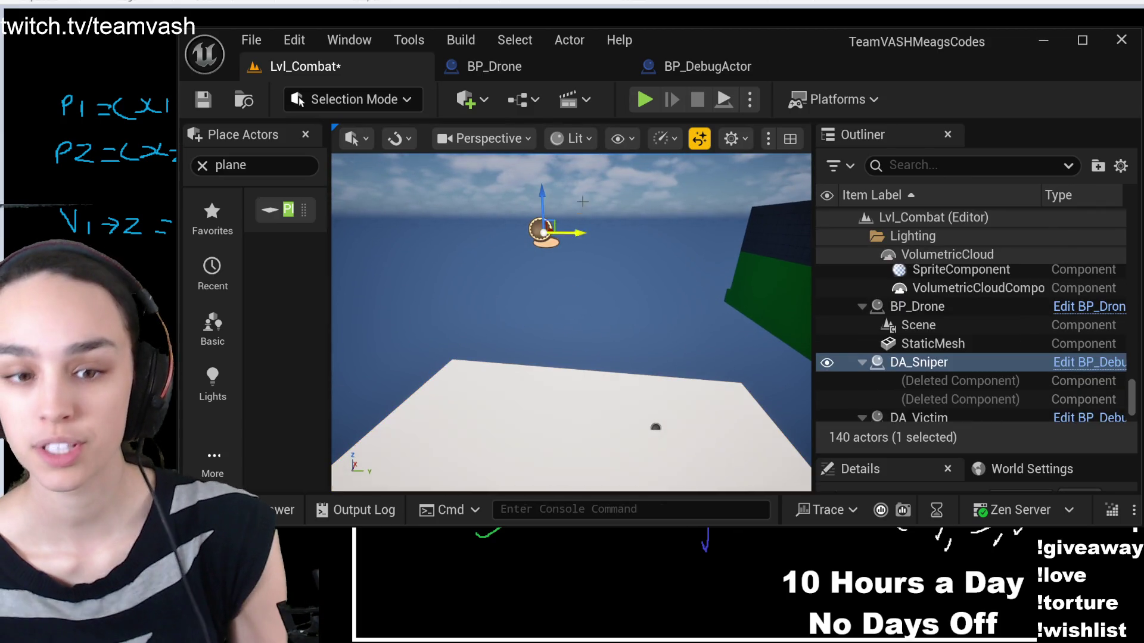
Delete and then restore the Draw Debug Sphere nodes, compiling and saving BP_DebugActor
click(685, 68)
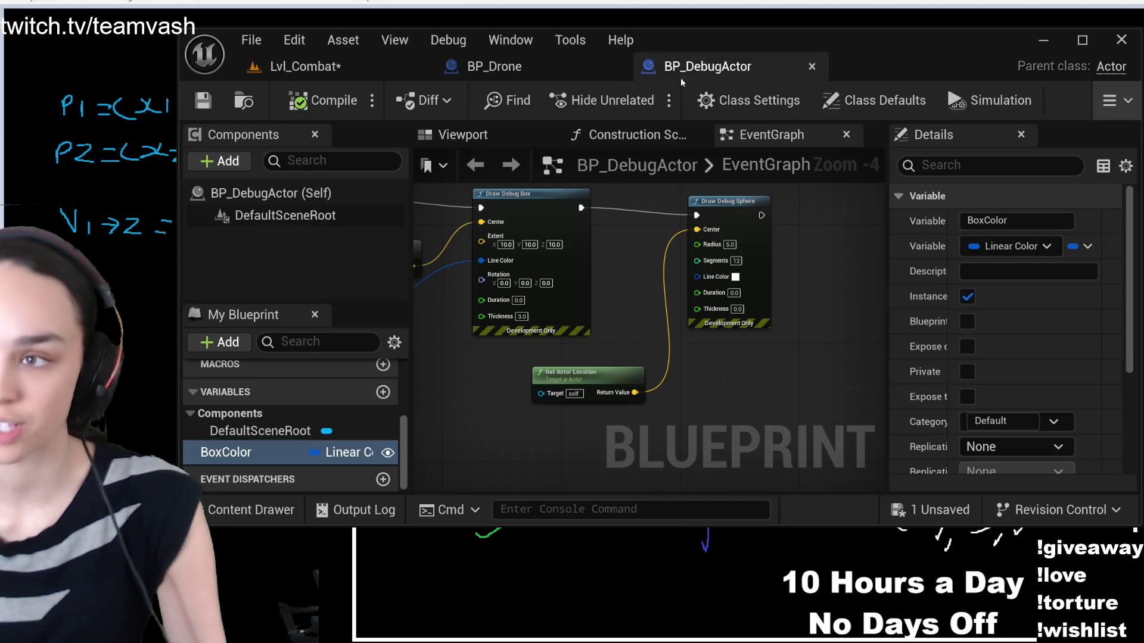
drag(816, 244, 623, 420)
key(Delete)
key(ctrl+shift+s)
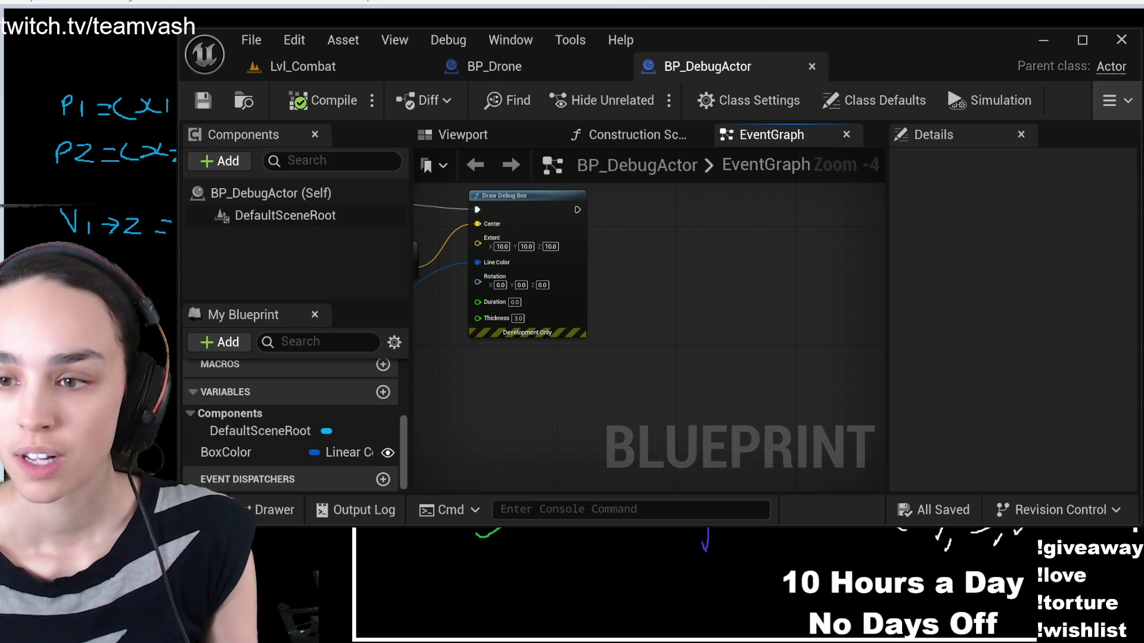
mouse_move(646, 263)
mouse_down()
mouse_move(766, 311)
mouse_move(609, 185)
mouse_move(618, 248)
mouse_up()
key(ctrl+z)
click(325, 100)
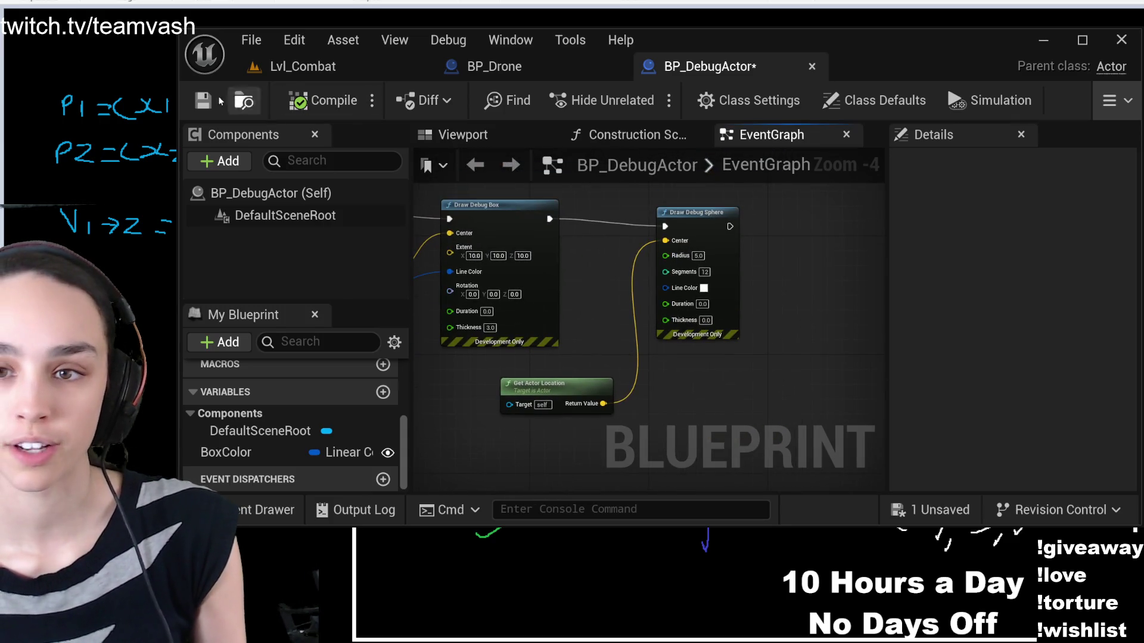
click(203, 100)
click(271, 68)
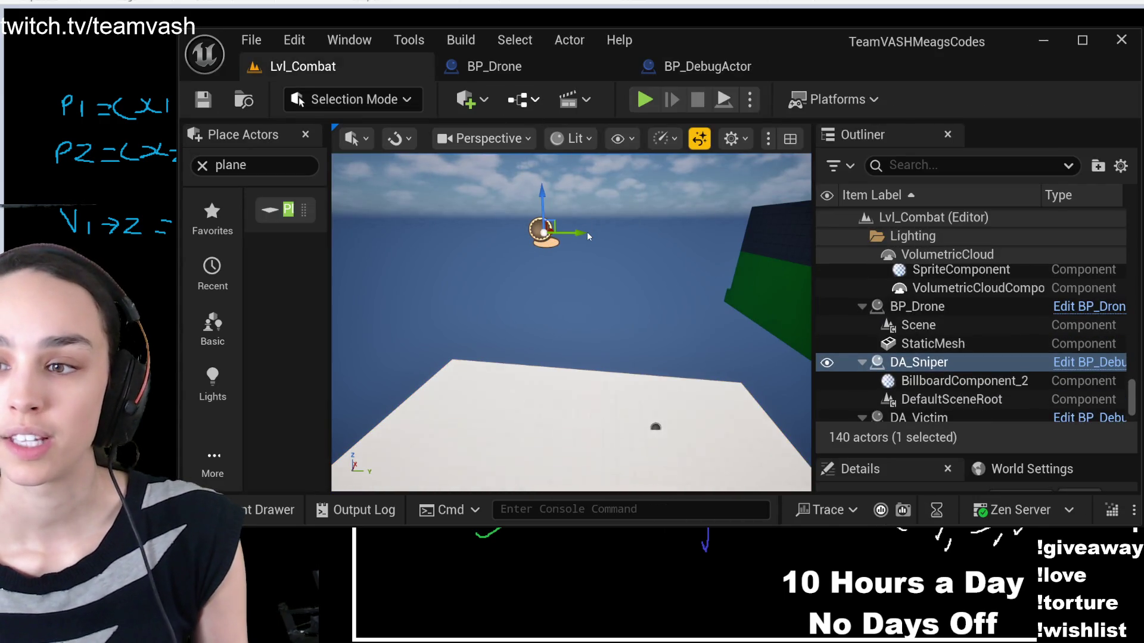
Open the Lvl_Combat Level Blueprint and drag DA_Sniper from the Outliner in as a reference node
key(ctrl+shift+b)
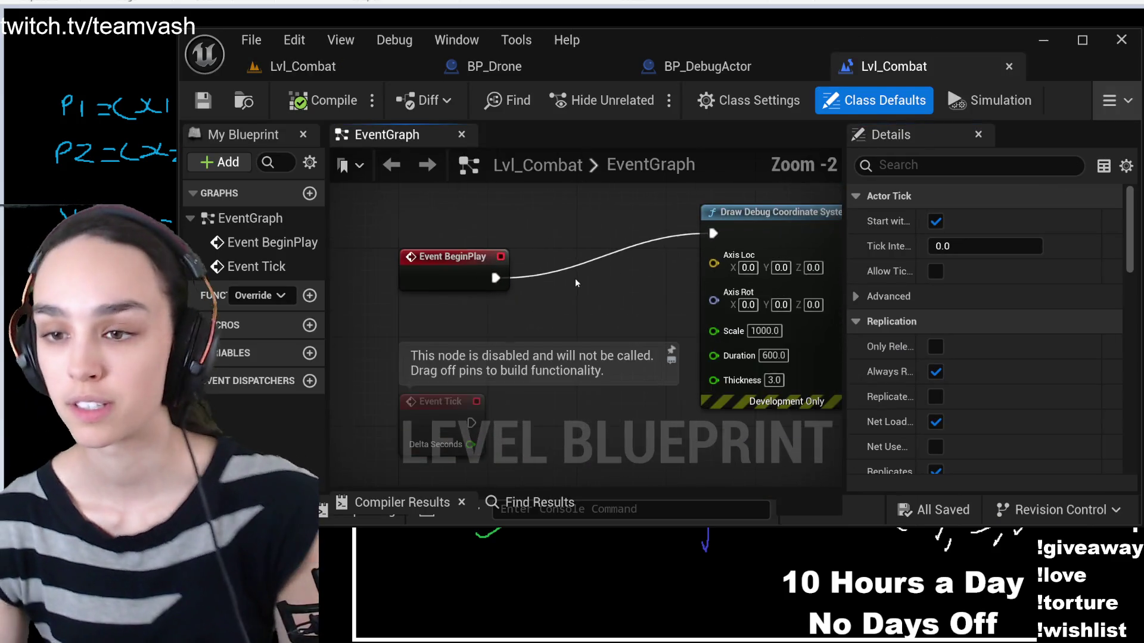
scroll(575, 283, down, 1)
scroll(421, 212, down, 1)
scroll(421, 213, up, 1)
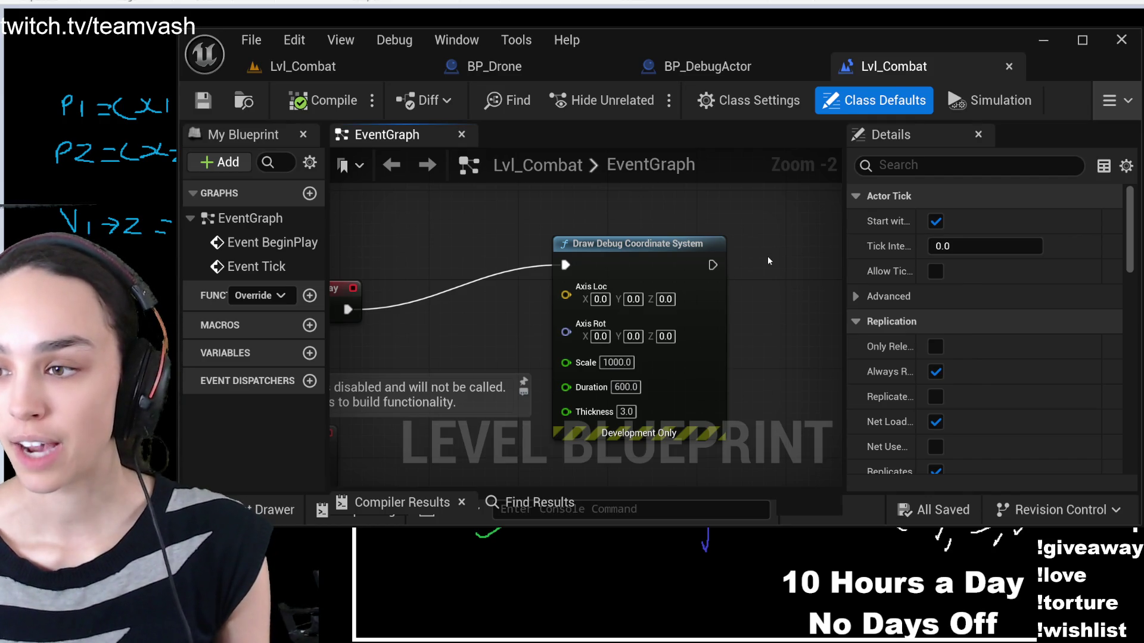
drag(600, 248, 787, 253)
drag(799, 342, 518, 322)
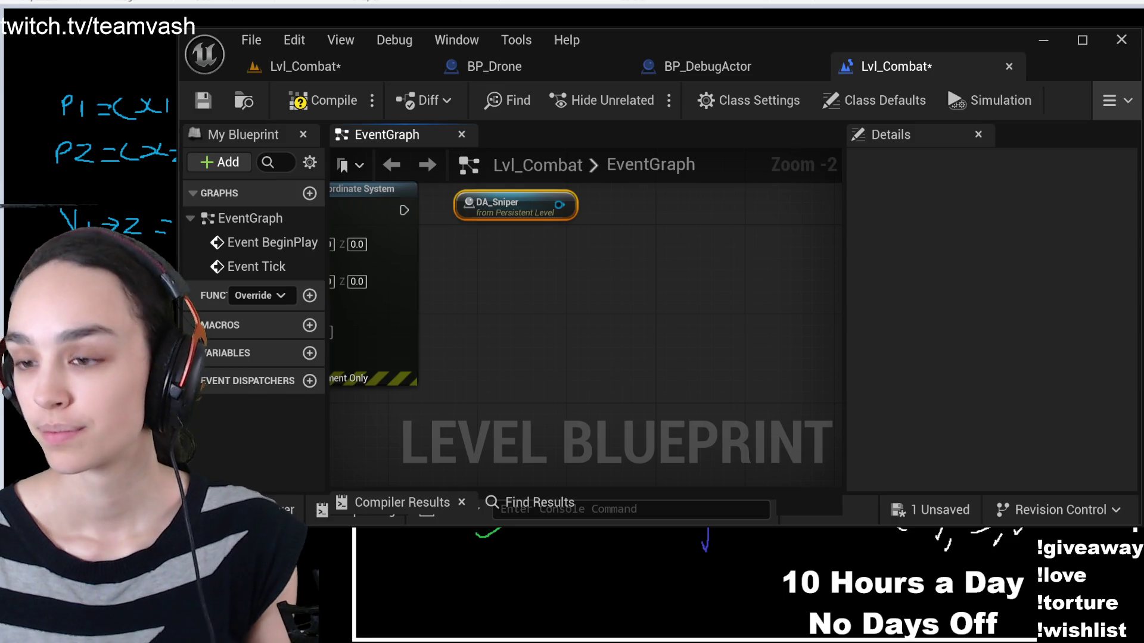
Select DA_Victim in the level and paste its reference node below DA_Sniper in the EventGraph
click(314, 103)
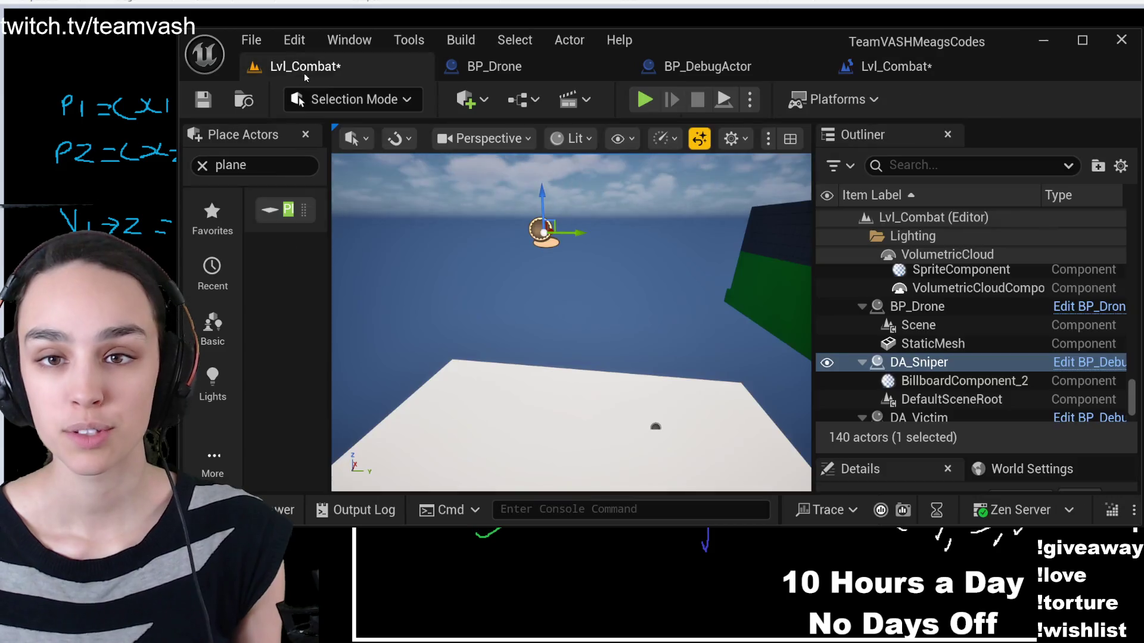
click(304, 69)
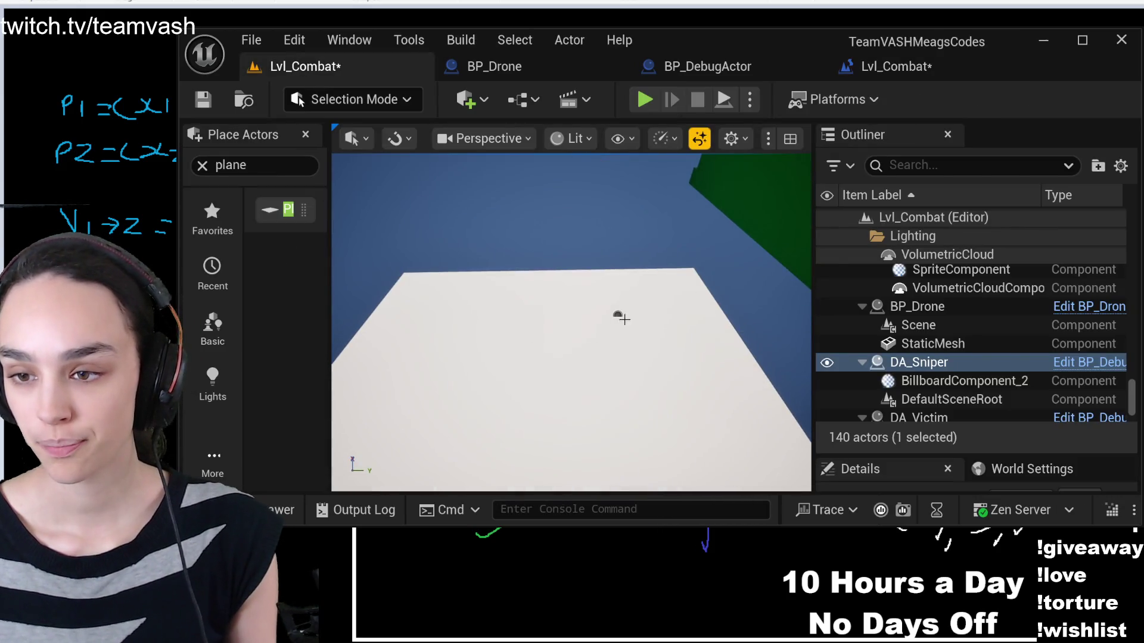
click(621, 316)
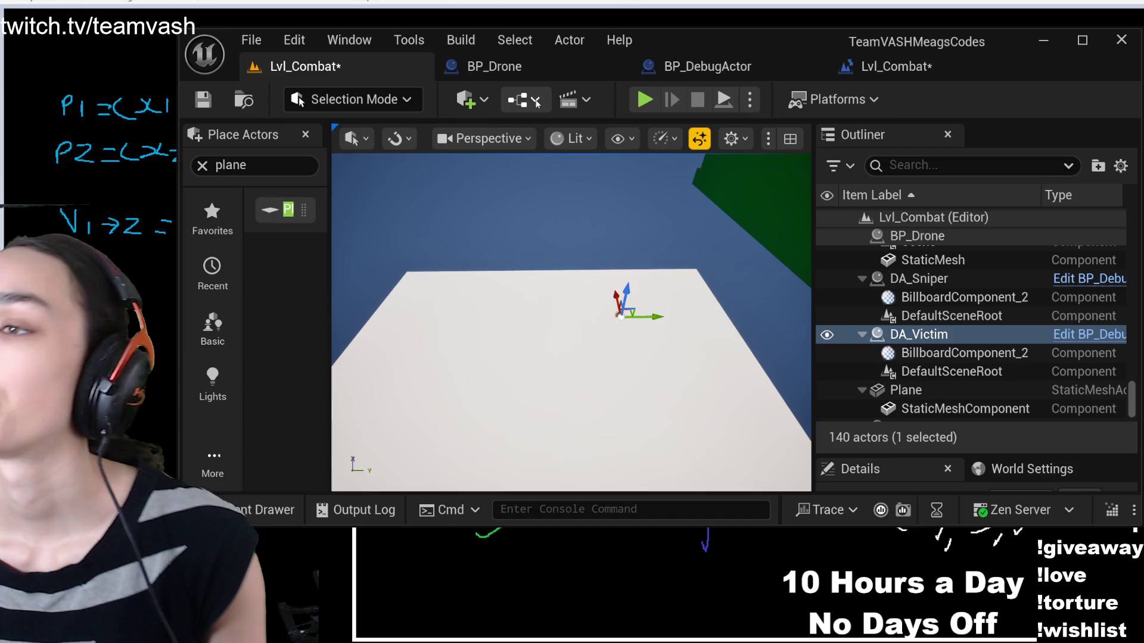
click(923, 69)
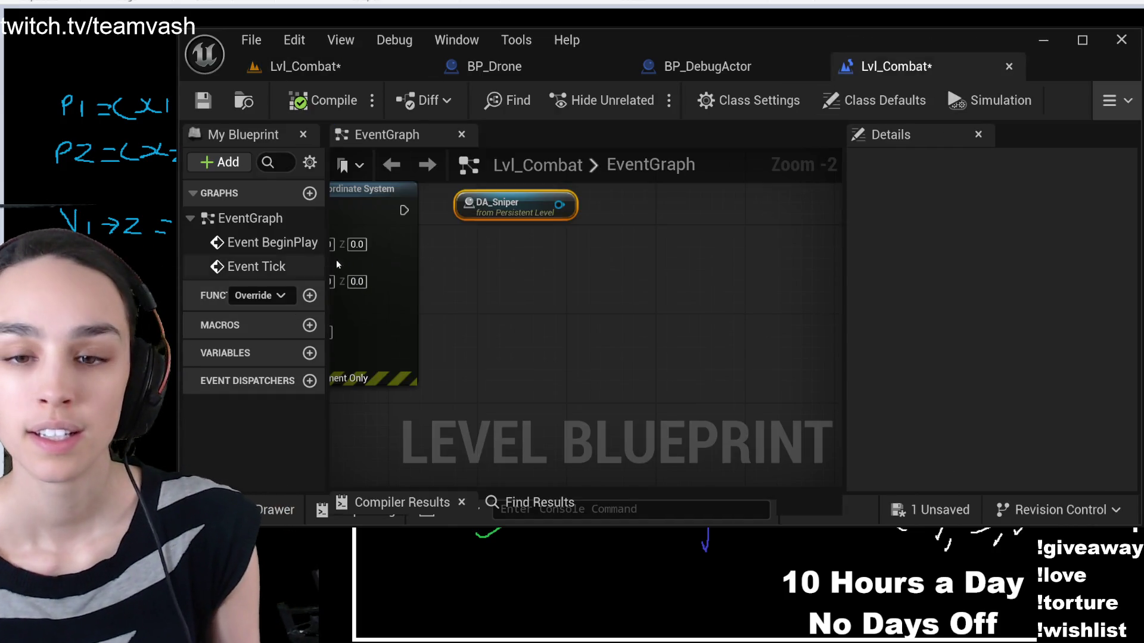
key(ctrl+v)
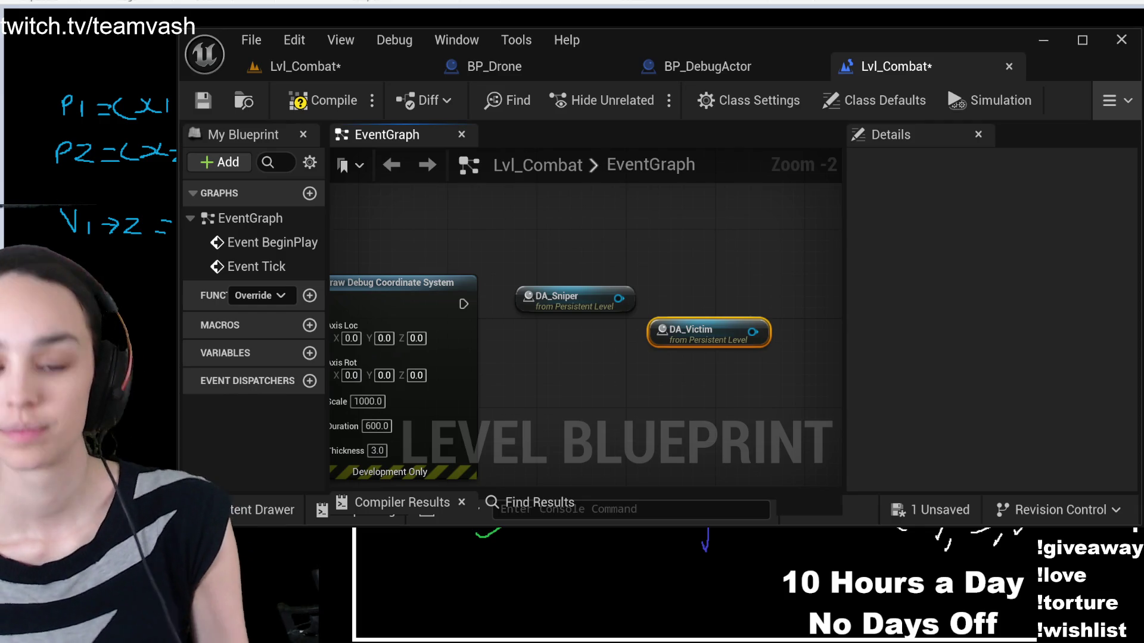
mouse_move(667, 292)
mouse_down()
mouse_move(713, 255)
mouse_move(694, 306)
mouse_move(606, 330)
mouse_up()
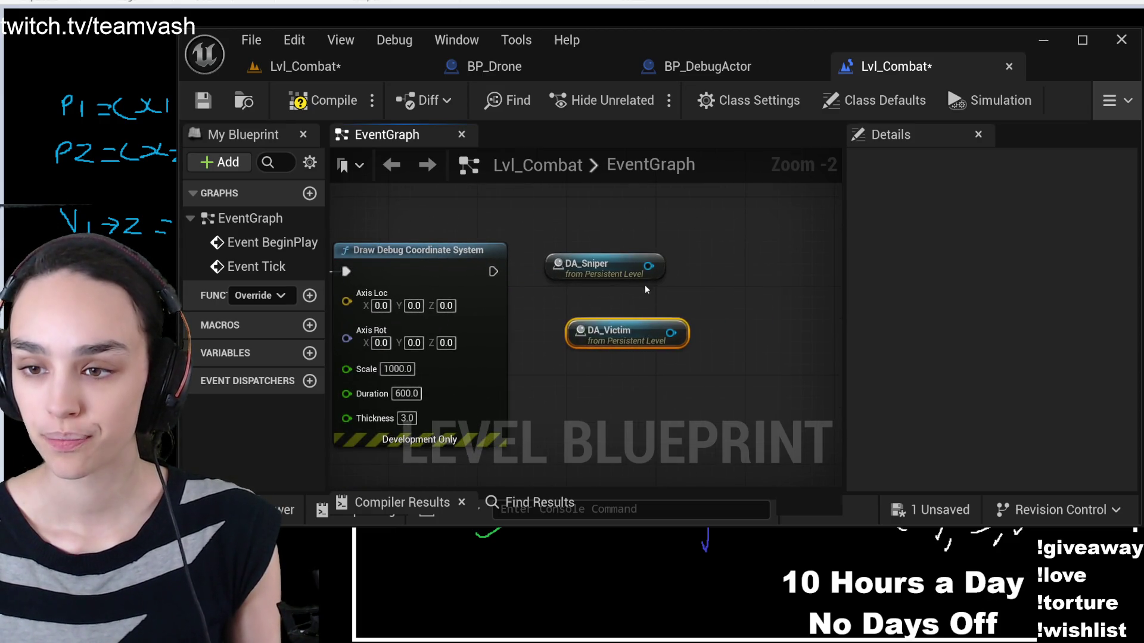
Wire both actors' Get Actor Location outputs into a Draw Debug Arrow's Line Start and Line End
drag(649, 266, 706, 26)
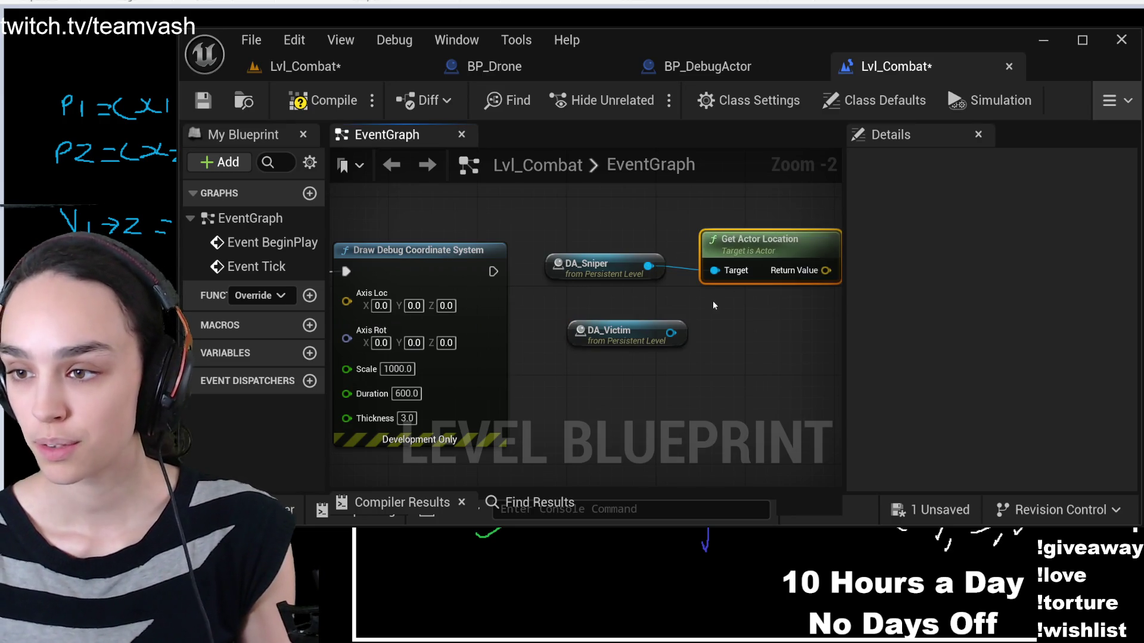
mouse_move(579, 311)
mouse_down()
mouse_move(662, 312)
mouse_move(529, 356)
mouse_move(724, 331)
mouse_up()
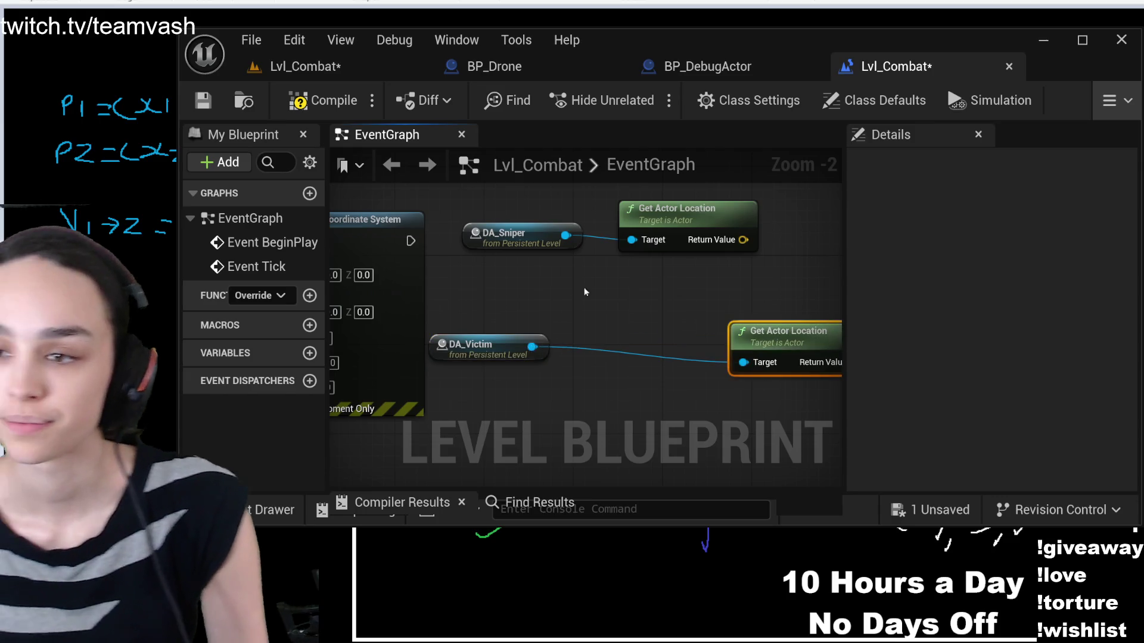
click(519, 346)
drag(743, 306, 523, 373)
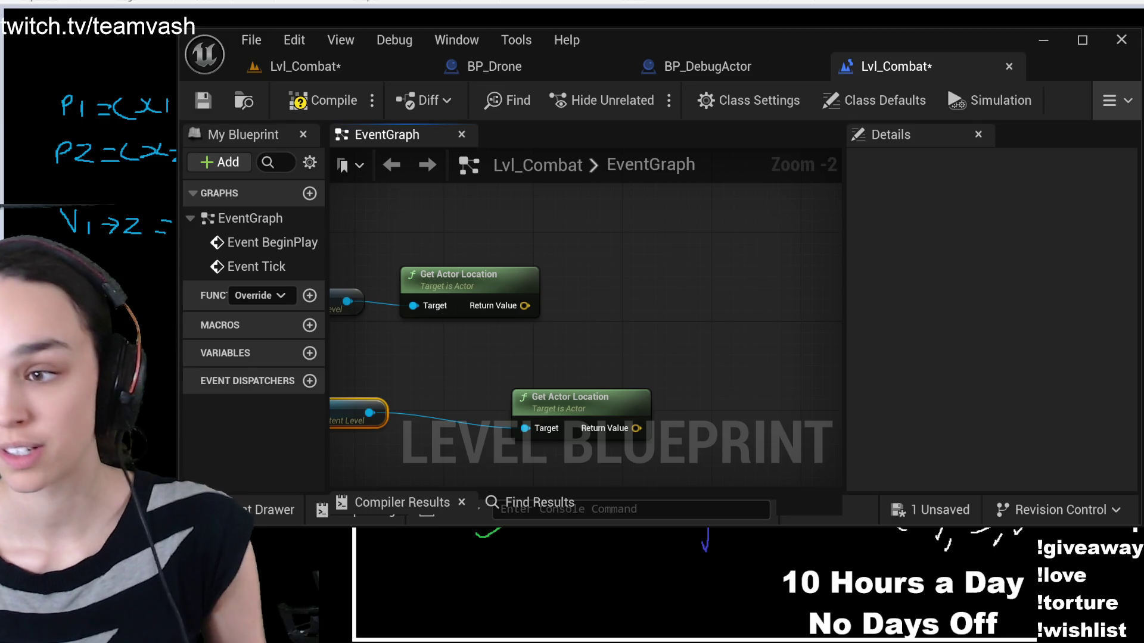
key(ctrl+v)
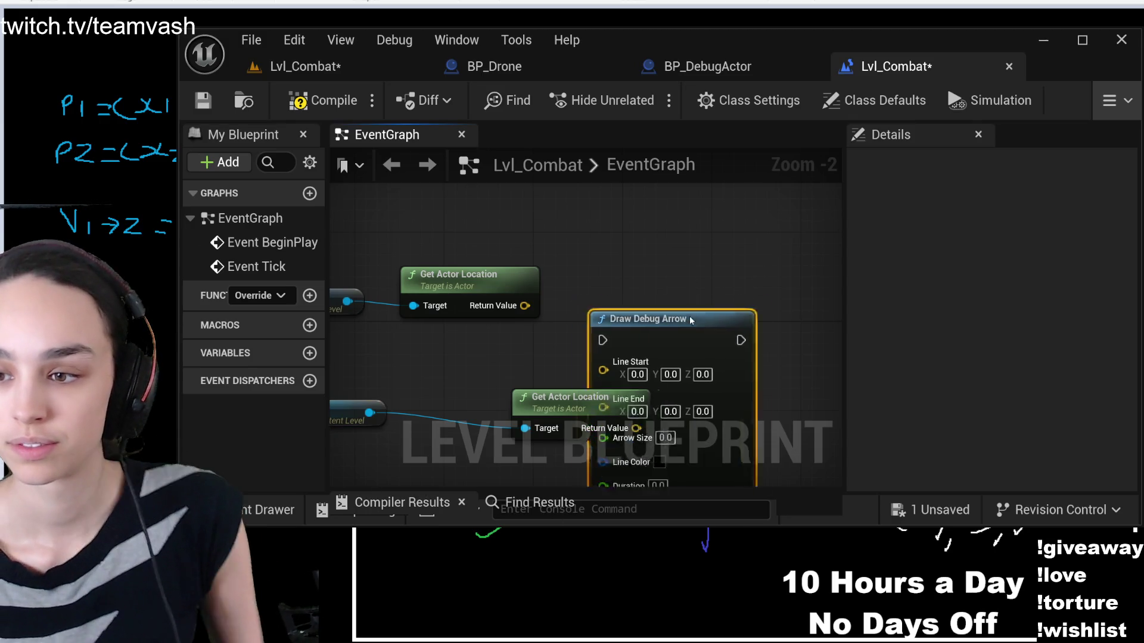
drag(656, 312, 738, 116)
mouse_move(603, 328)
mouse_down()
mouse_move(608, 280)
mouse_move(582, 263)
mouse_move(518, 349)
mouse_move(623, 292)
mouse_move(669, 211)
mouse_up()
drag(625, 386, 670, 229)
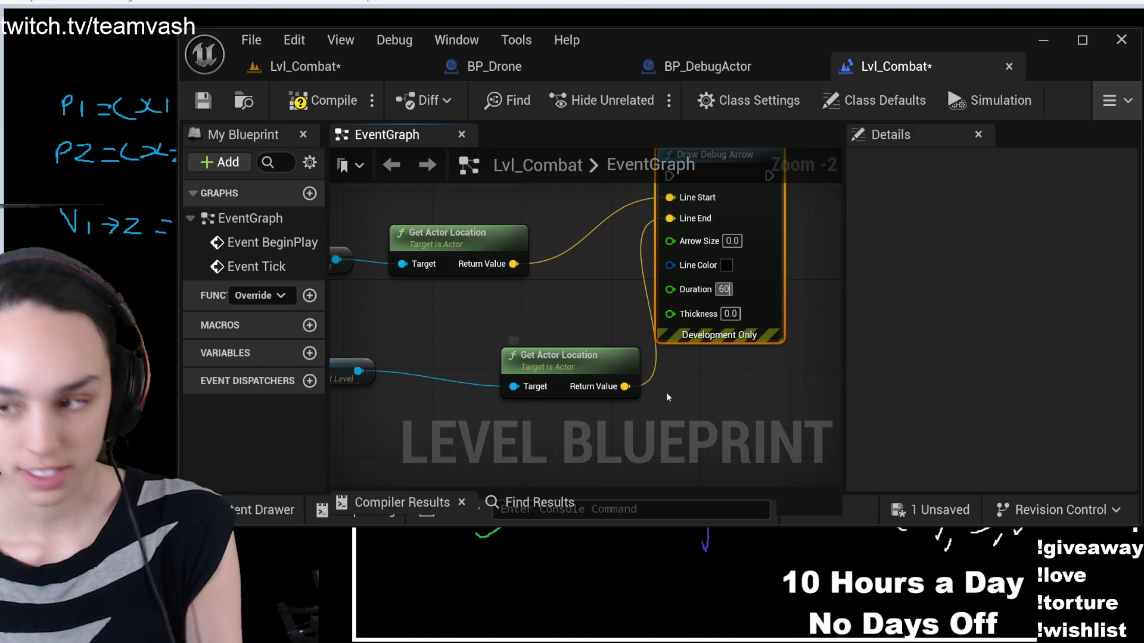
Give the arrow Duration 60, Thickness 3, a pink color and Arrow Size 3
click(730, 313)
text(3)
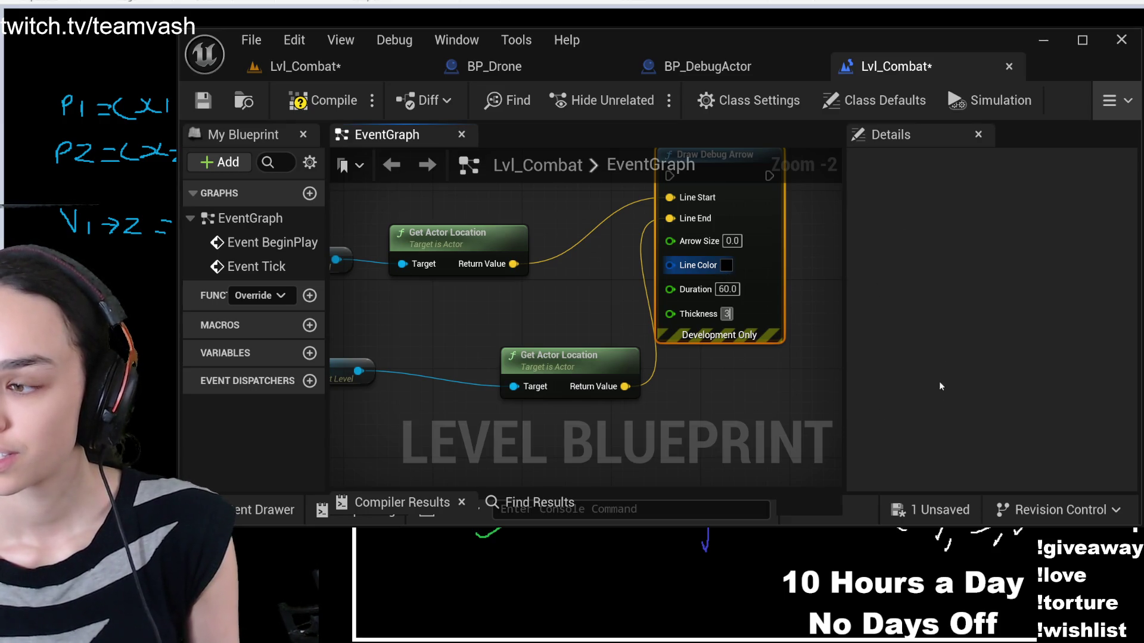
mouse_move(559, 287)
mouse_down()
mouse_move(660, 317)
mouse_move(629, 313)
mouse_up()
click(798, 268)
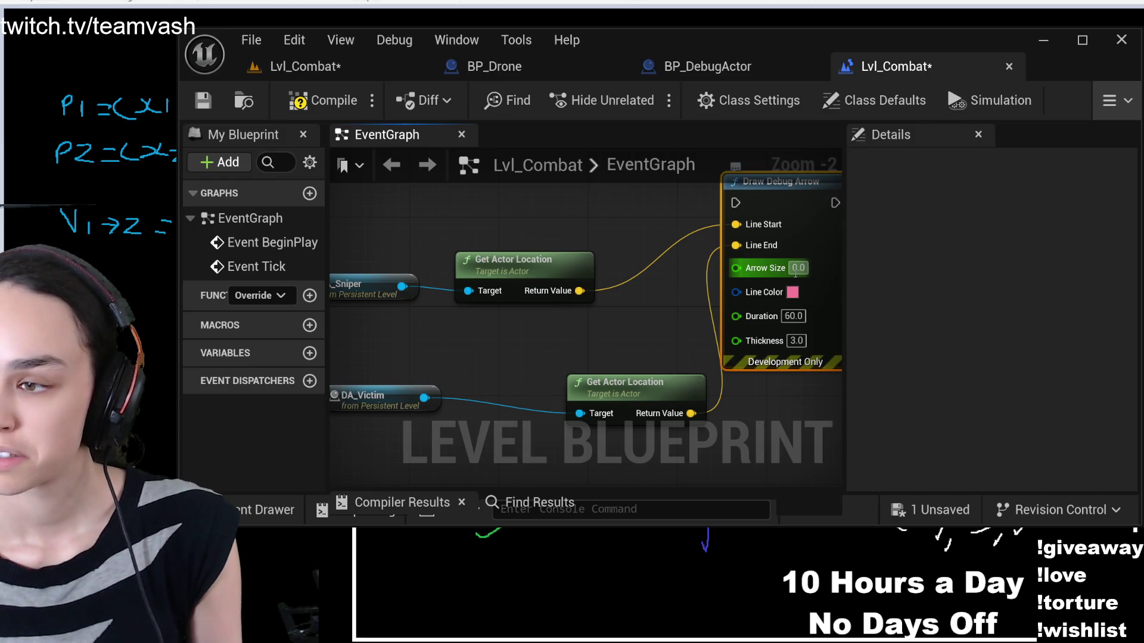
text(3)
click(598, 348)
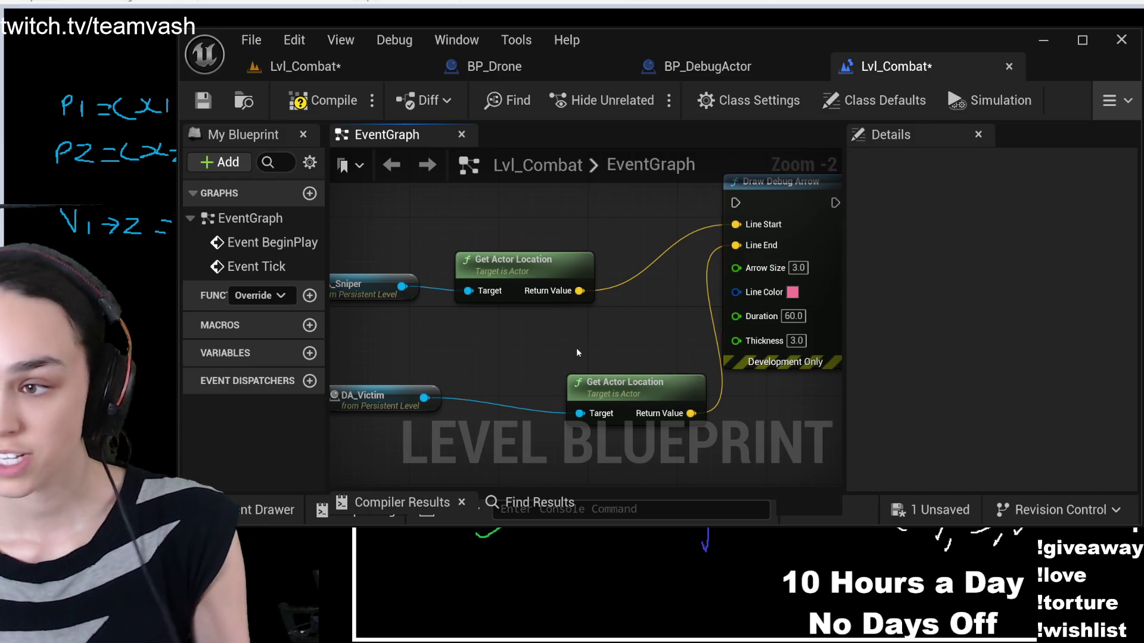
Compile and save the Level Blueprint, then go back to the Lvl_Combat level
scroll(598, 348, down, 3)
mouse_move(519, 373)
mouse_down()
mouse_move(541, 296)
mouse_move(741, 251)
mouse_up()
click(298, 100)
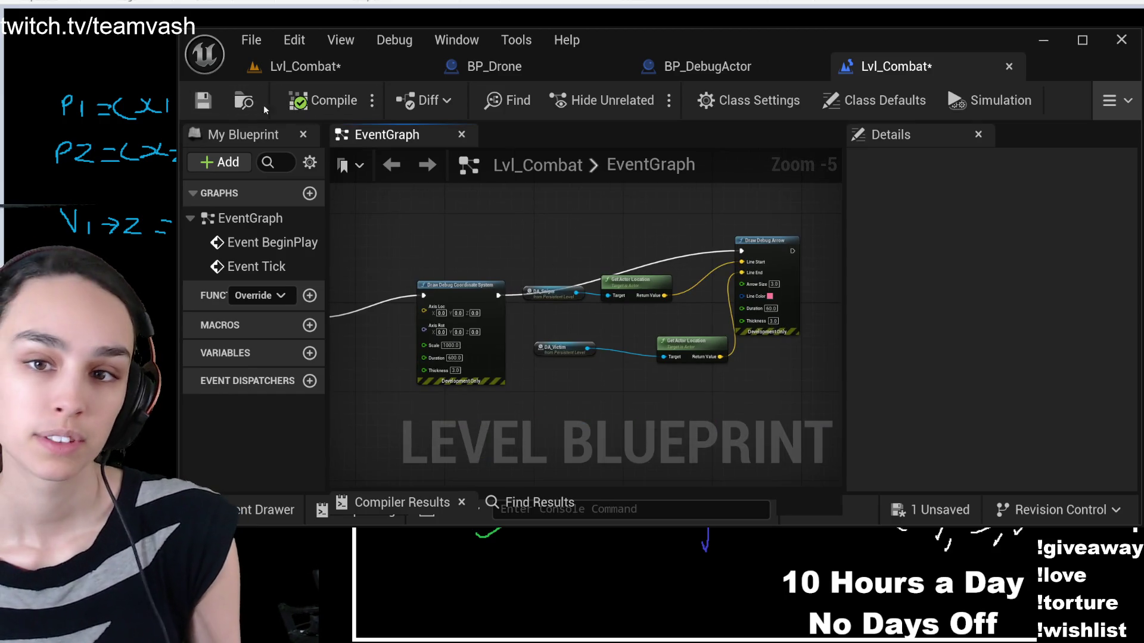
click(203, 100)
click(298, 66)
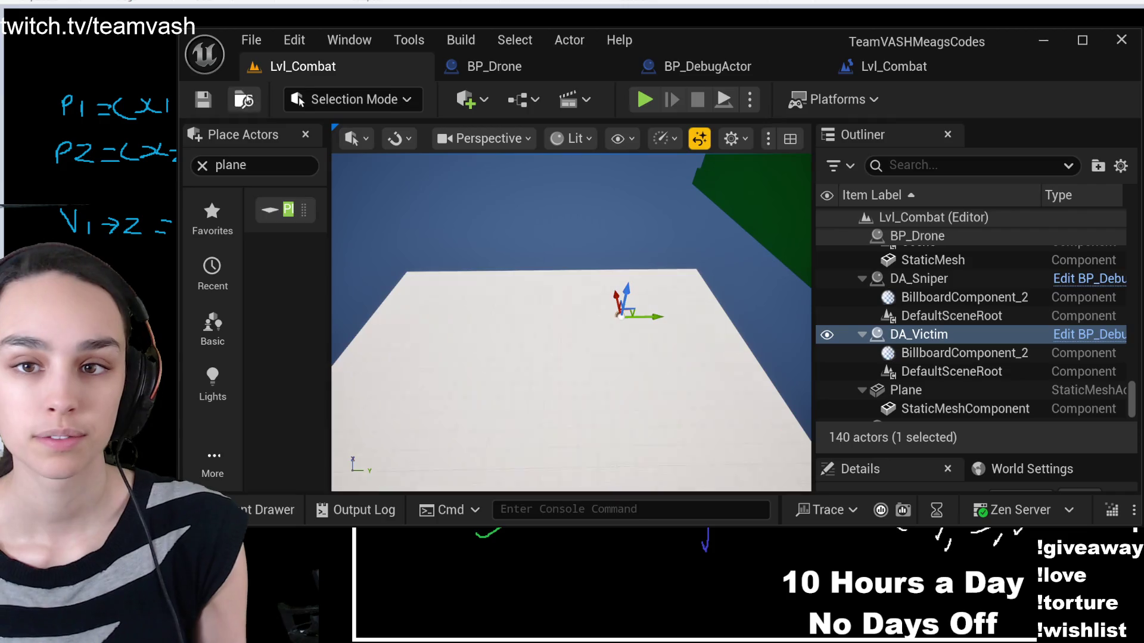
Play the level, eject, focus on DA_Victim, and tilt up to see the whole pink arrow
click(646, 99)
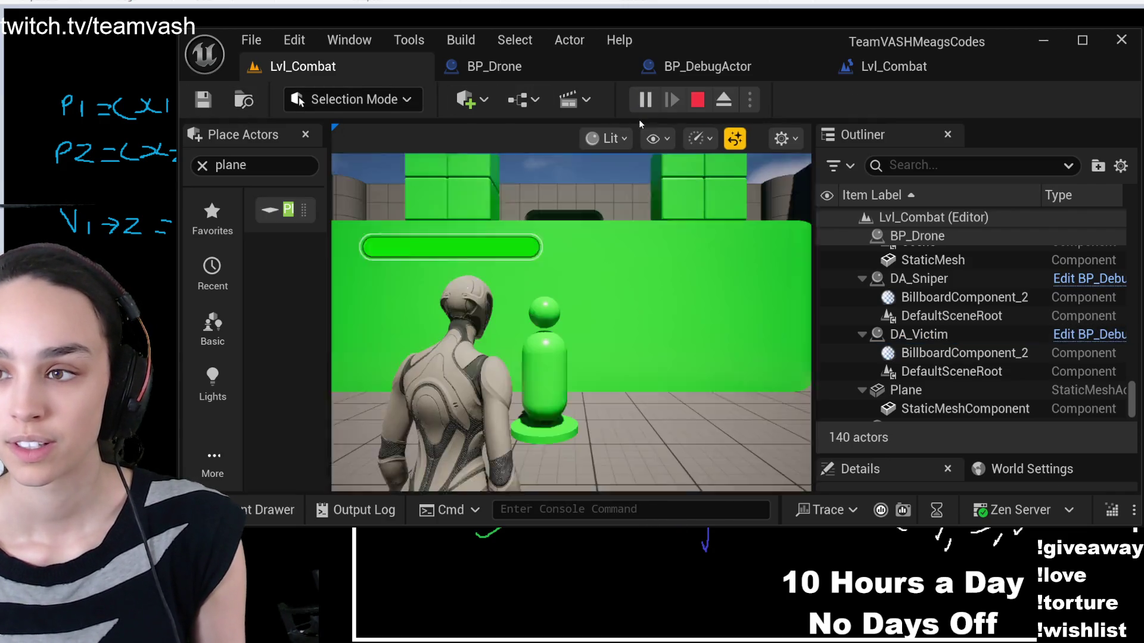
click(723, 100)
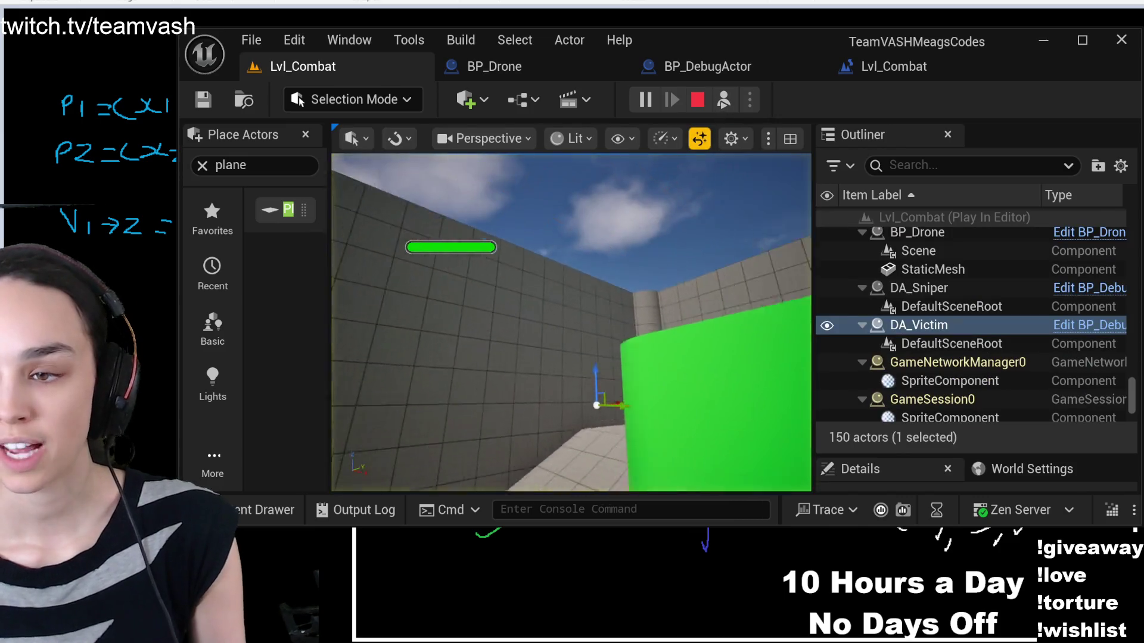
key(f)
mouse_move(652, 262)
mouse_down()
mouse_move(652, 226)
mouse_move(653, 274)
mouse_move(652, 262)
mouse_up()
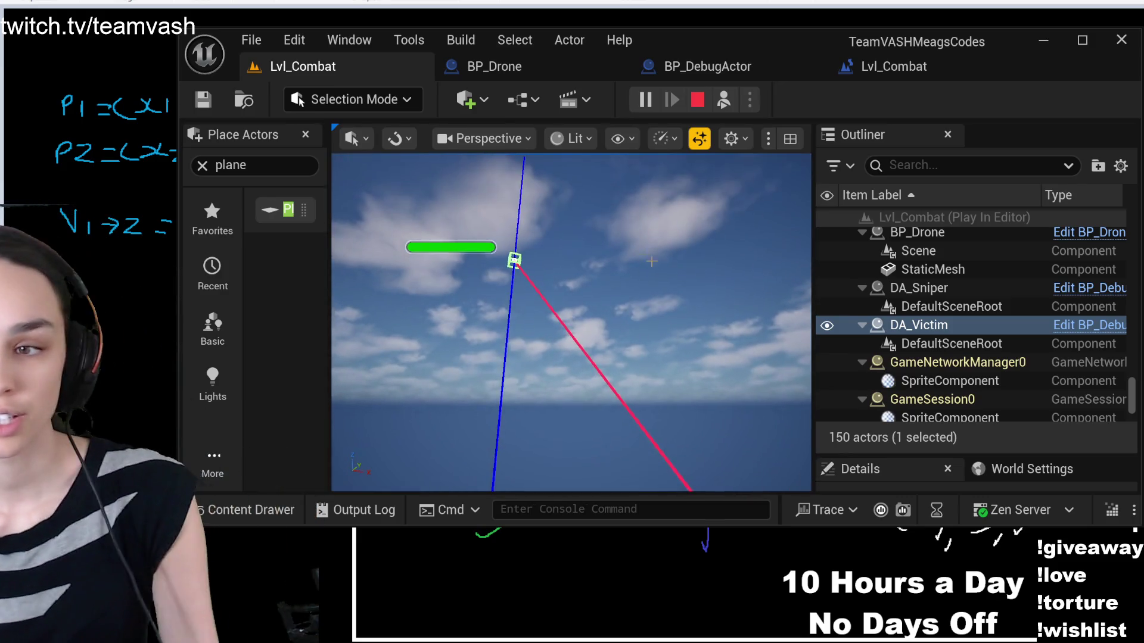
key(f)
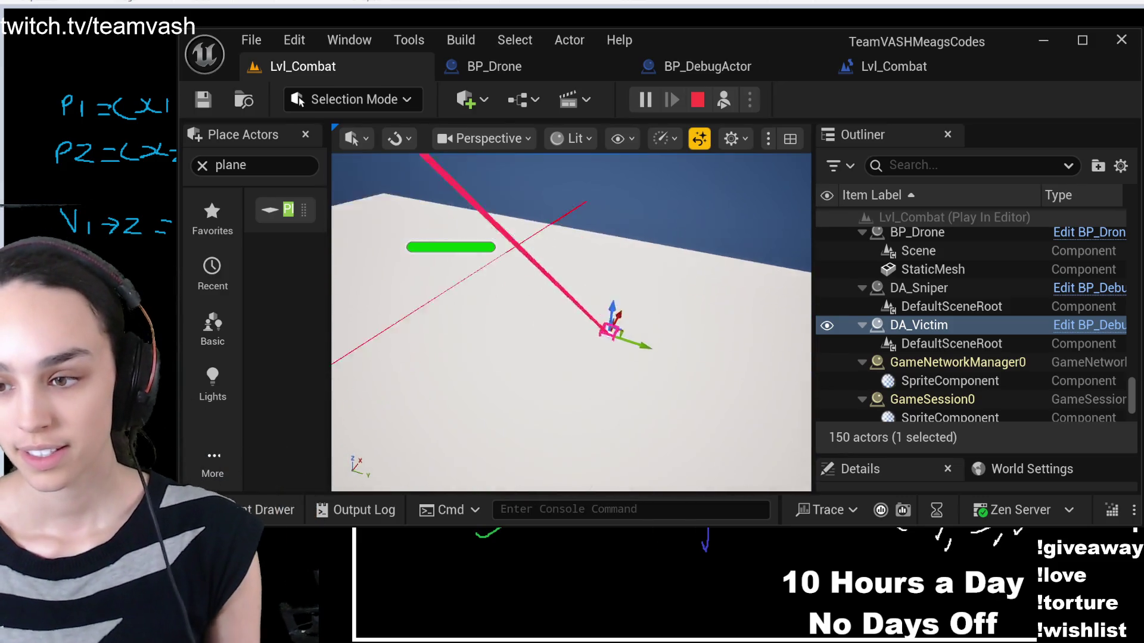
drag(652, 262, 653, 161)
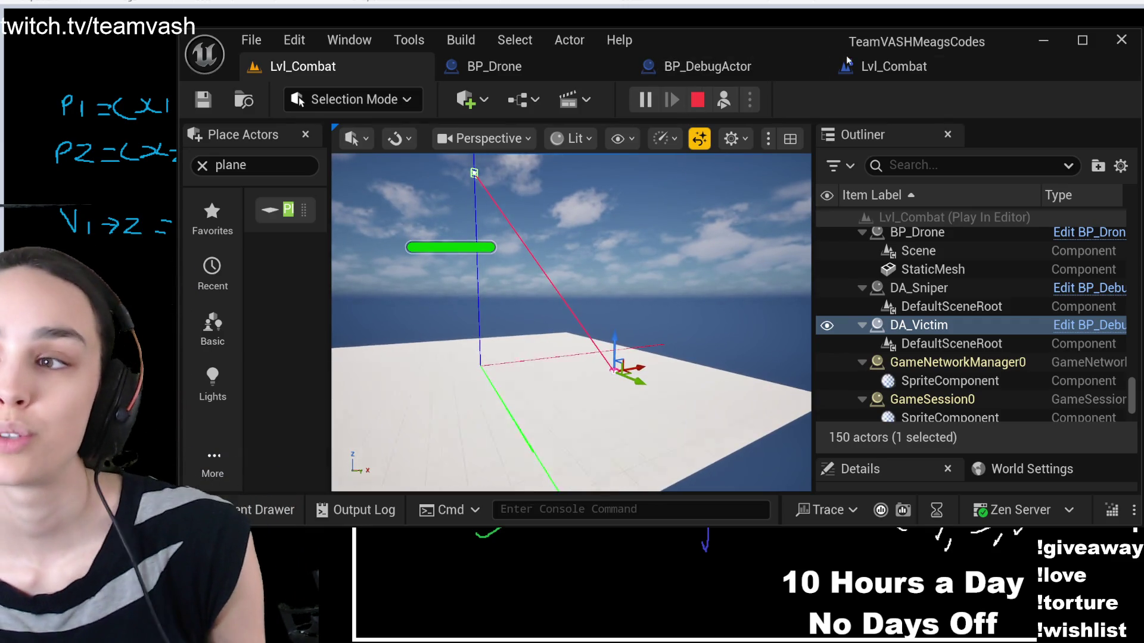
Stop the running play session of Lvl_Combat
click(894, 66)
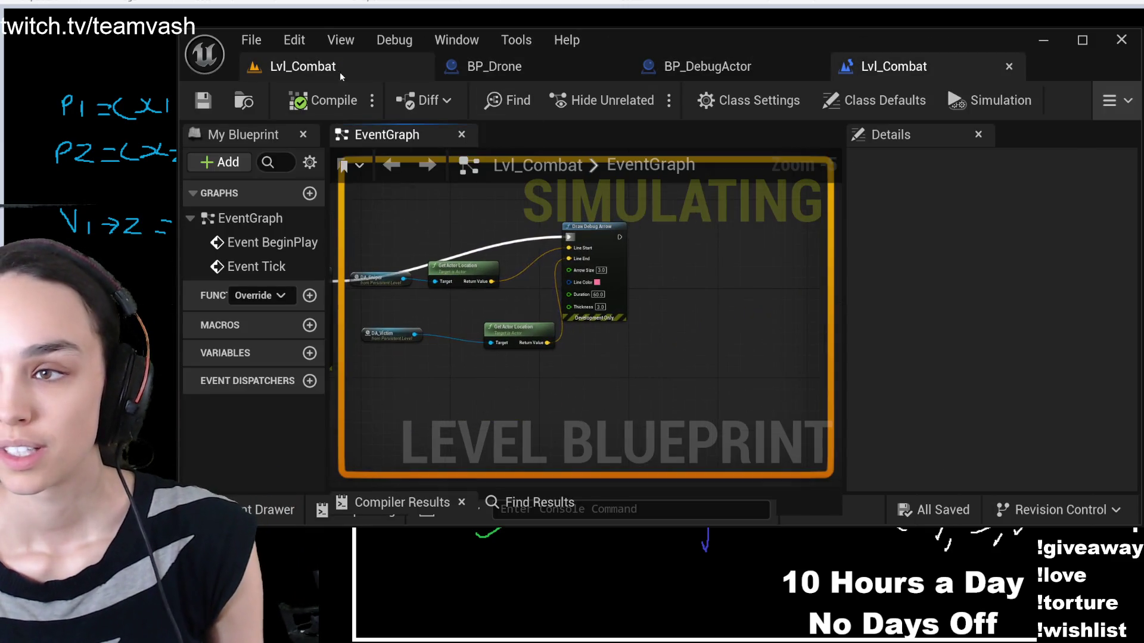
click(348, 72)
click(722, 99)
click(697, 99)
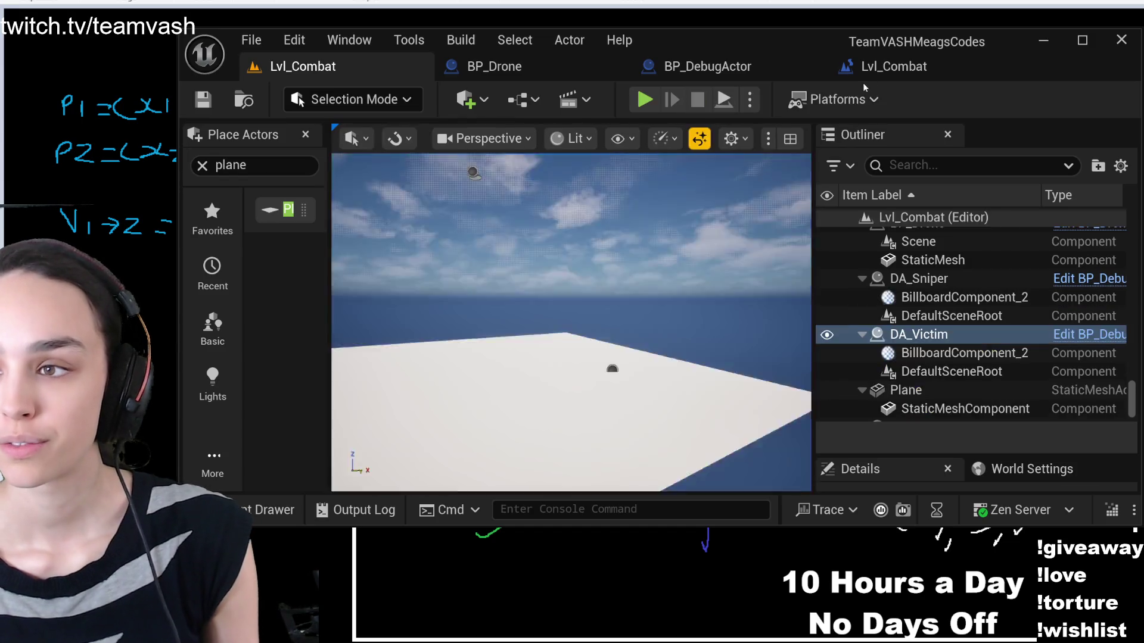
Swap the arrow's inputs: DA_Victim's location to Line Start, DA_Sniper's to Line End, then compile and save
click(887, 67)
mouse_move(672, 309)
mouse_down()
mouse_move(711, 374)
mouse_move(825, 296)
mouse_up()
scroll(825, 296, up, 1)
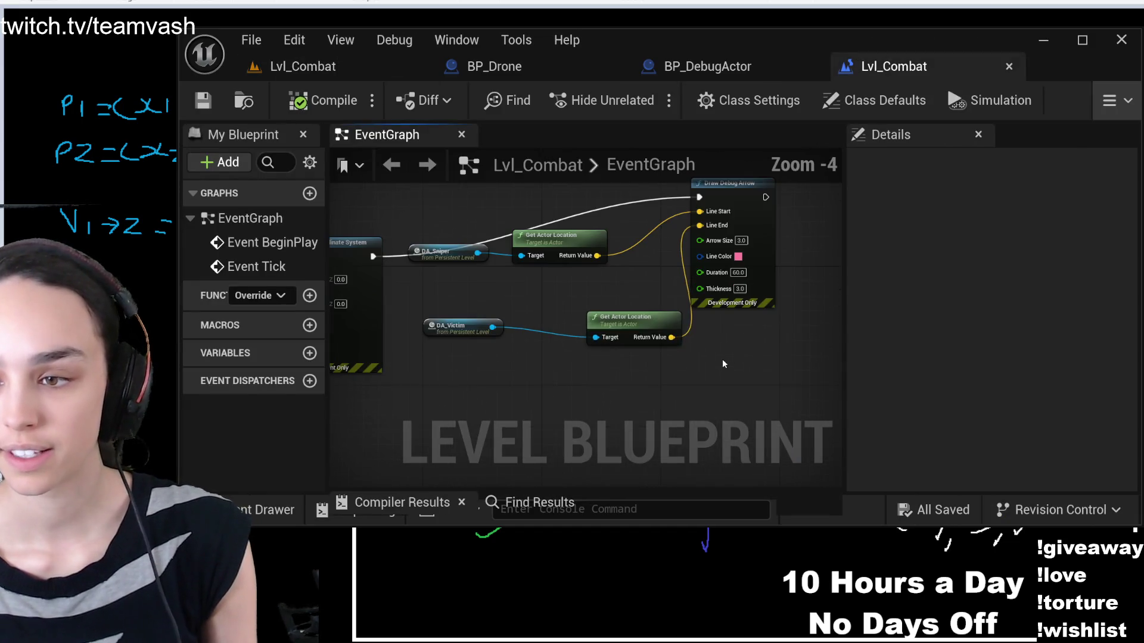
drag(672, 338, 700, 210)
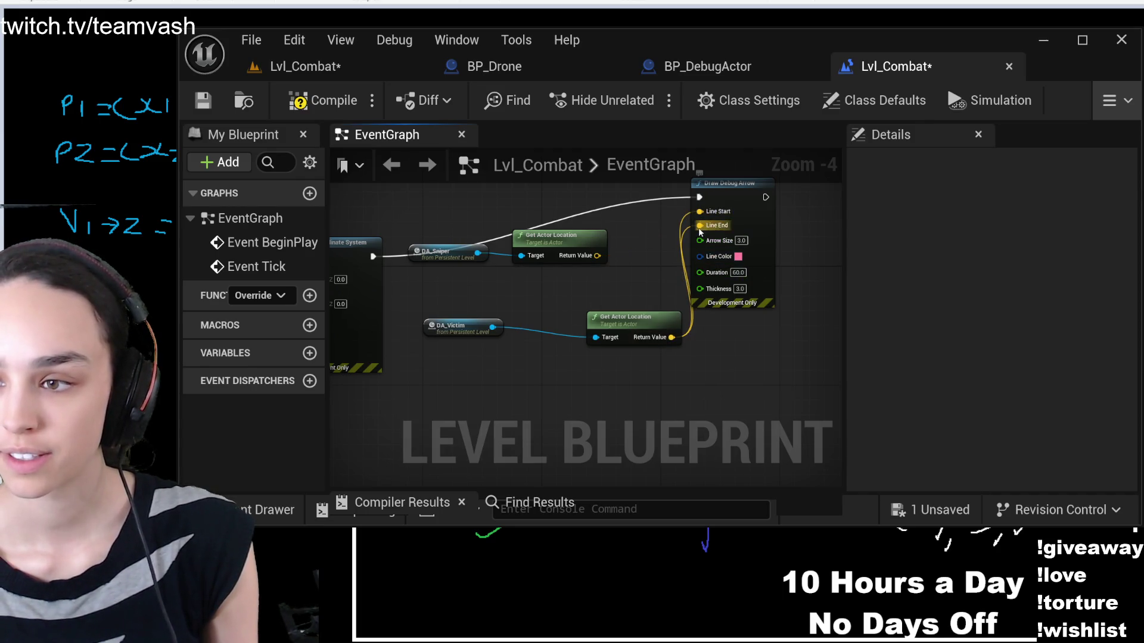
drag(591, 263, 679, 226)
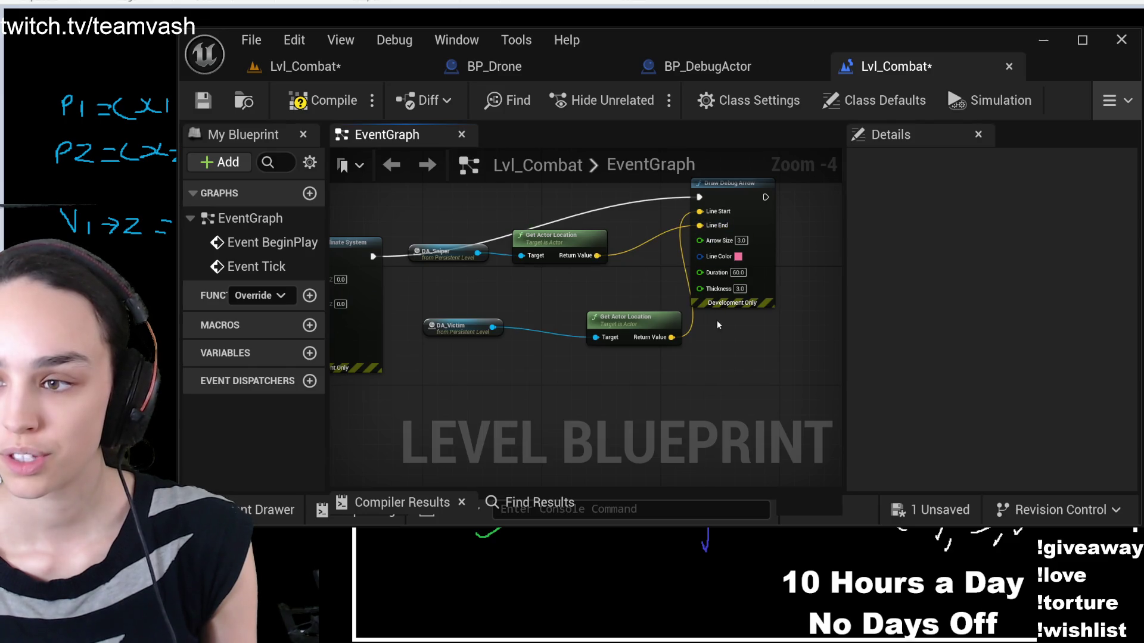
click(322, 100)
click(203, 100)
click(304, 66)
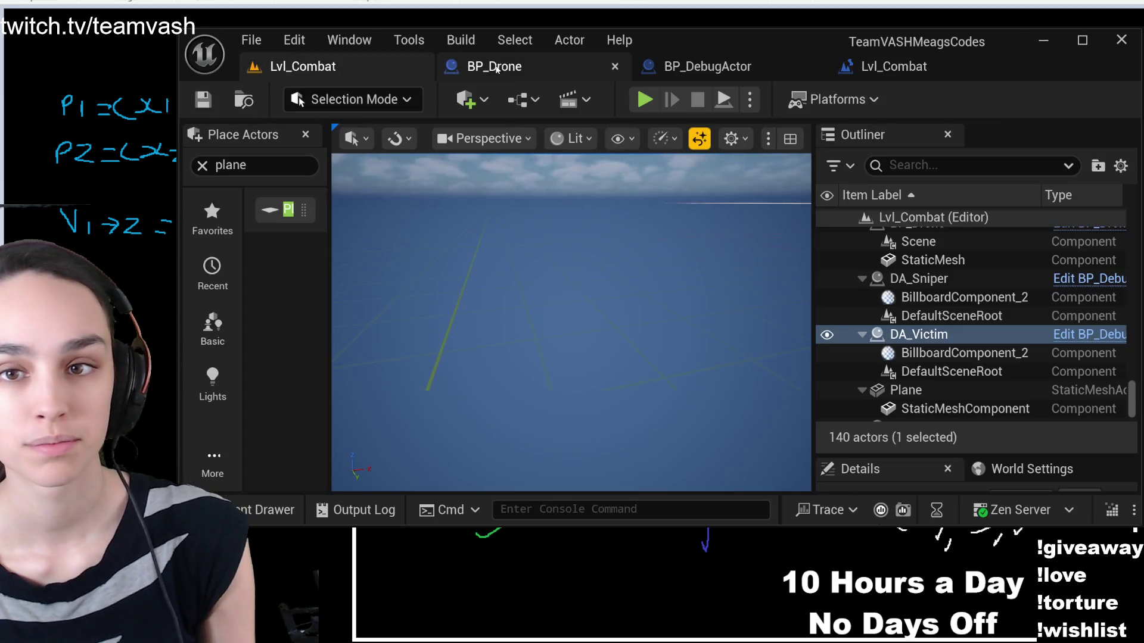
Play the level to view the reversed arrow, stop, and return to the Level Blueprint
click(658, 104)
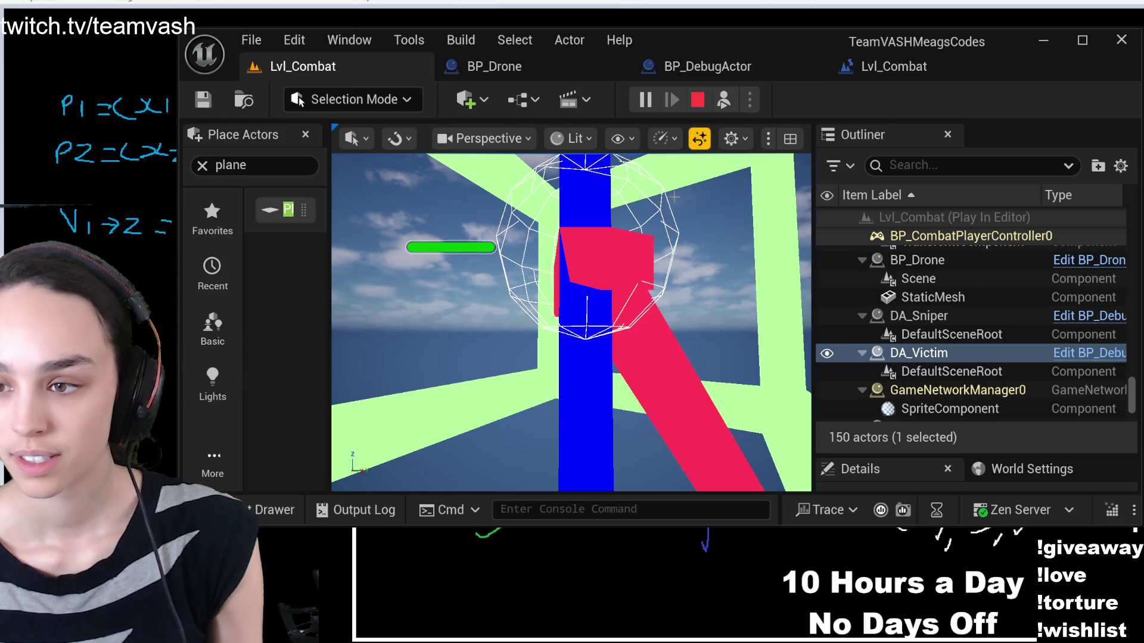
click(695, 102)
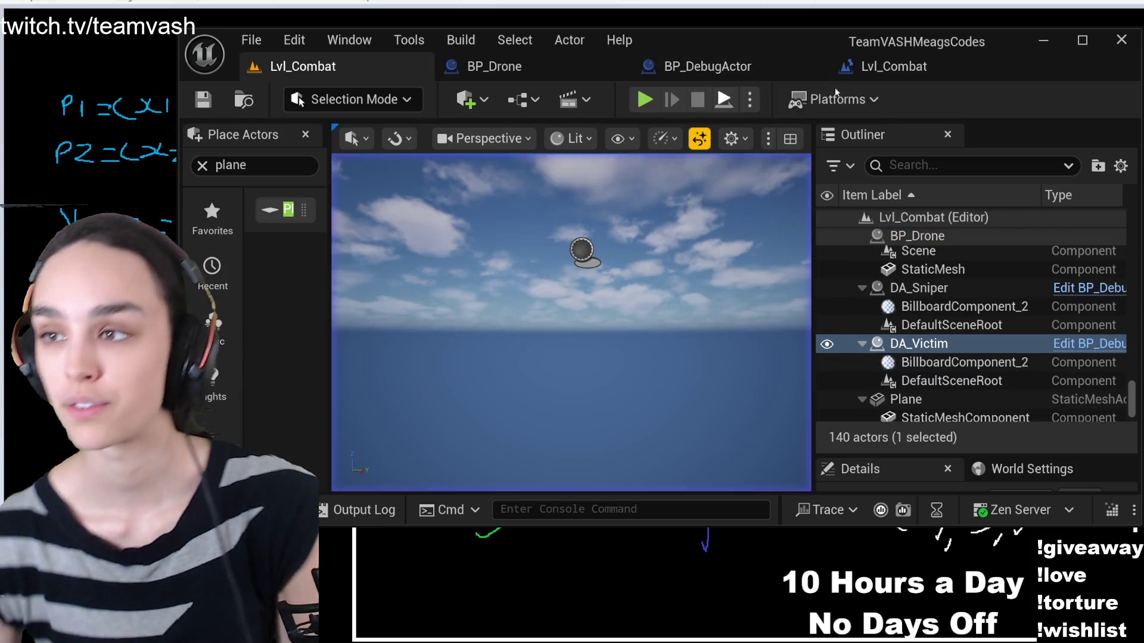
click(876, 70)
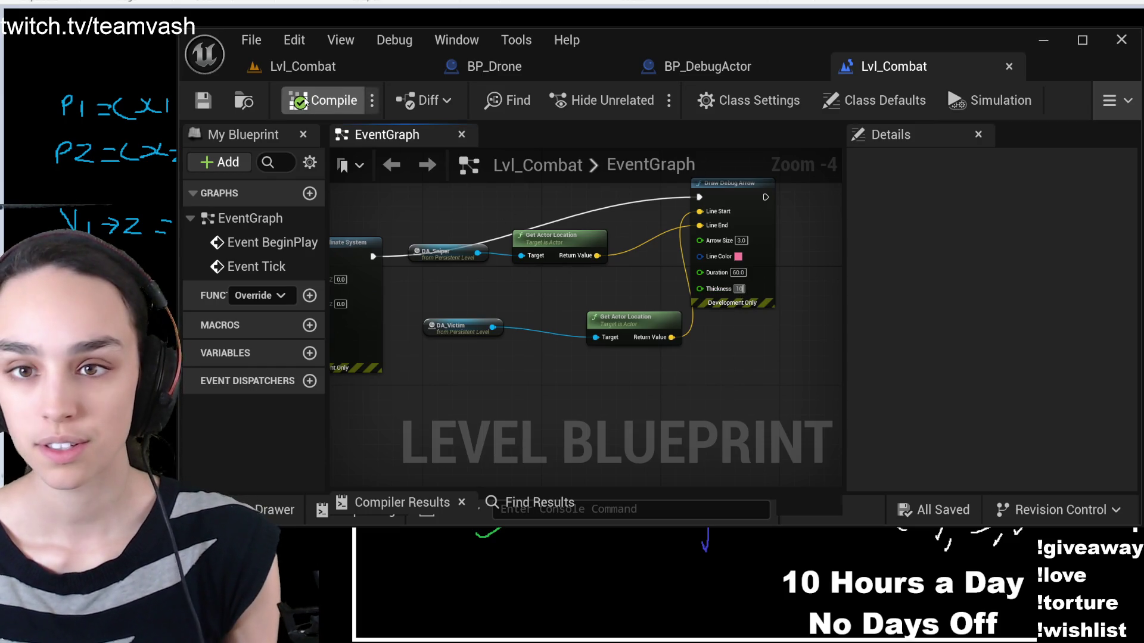
Compile and save, then play, eject and frame DA_Victim to check the arrow before stopping
click(322, 100)
click(202, 101)
click(298, 66)
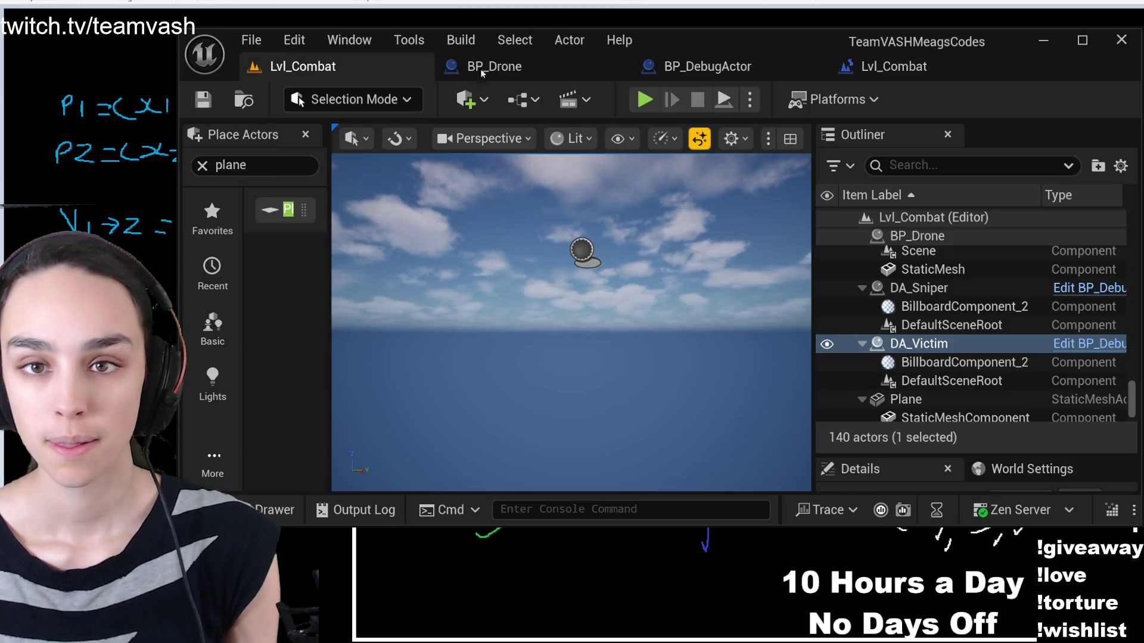
click(649, 99)
click(722, 102)
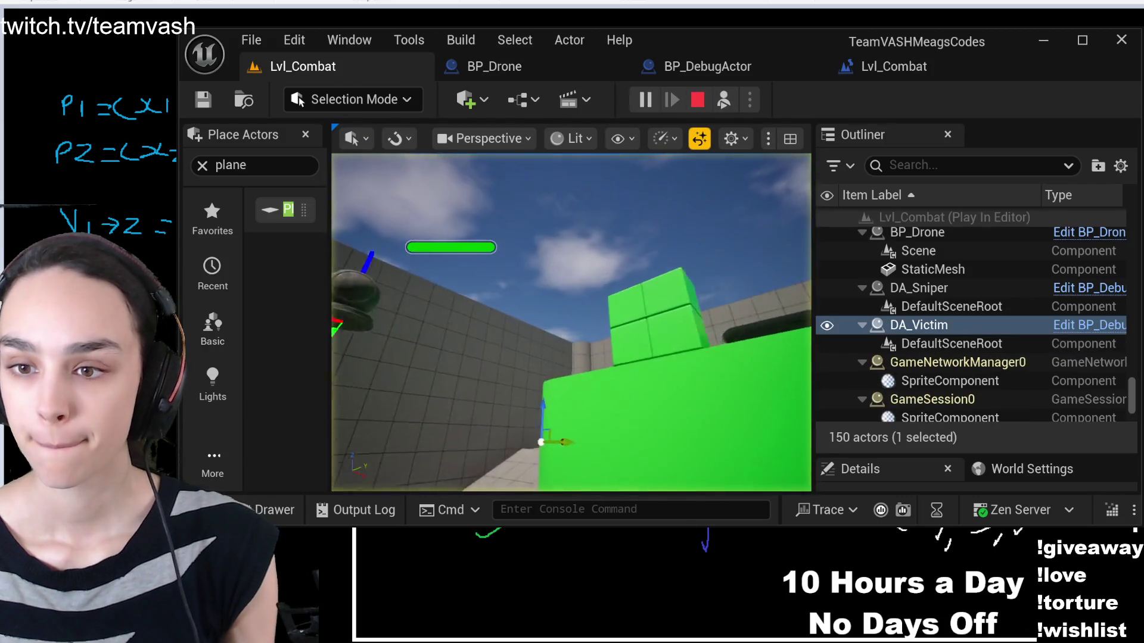
key(f)
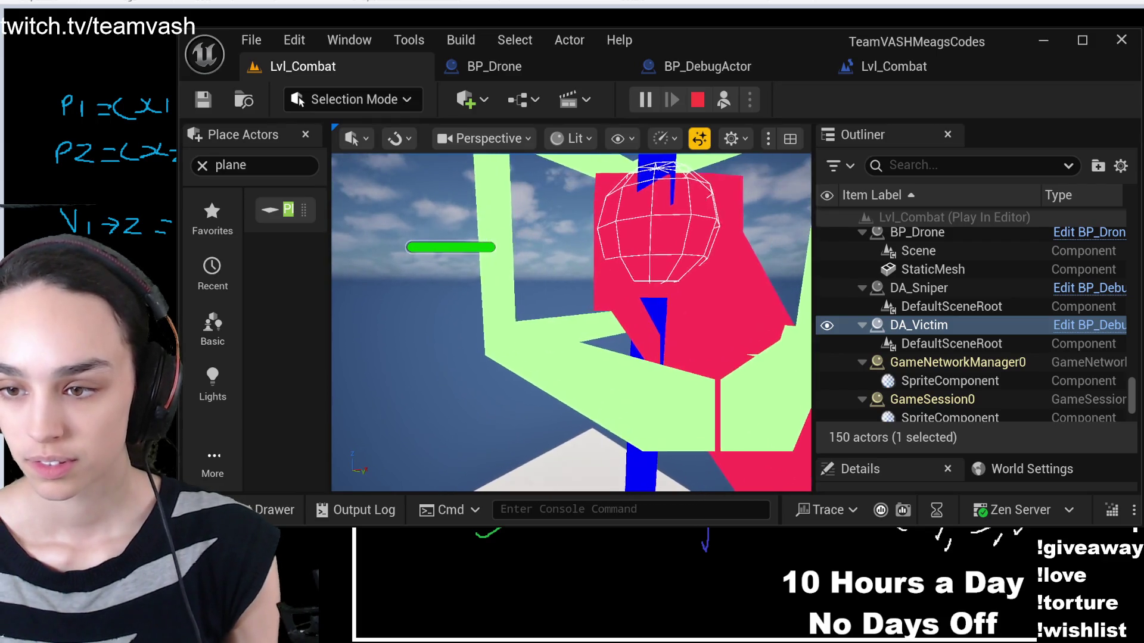
click(697, 99)
Set the Draw Debug Arrow's Thickness to 2.0 and Arrow Size to 10.0, compile, and play again
click(886, 73)
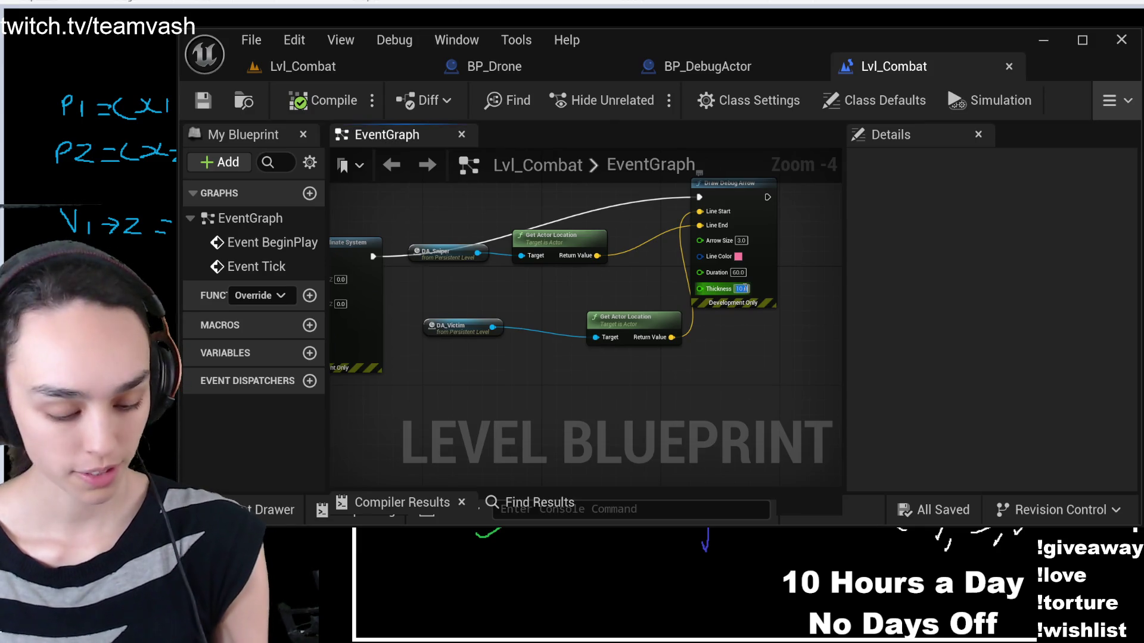
text(2)
key(Return)
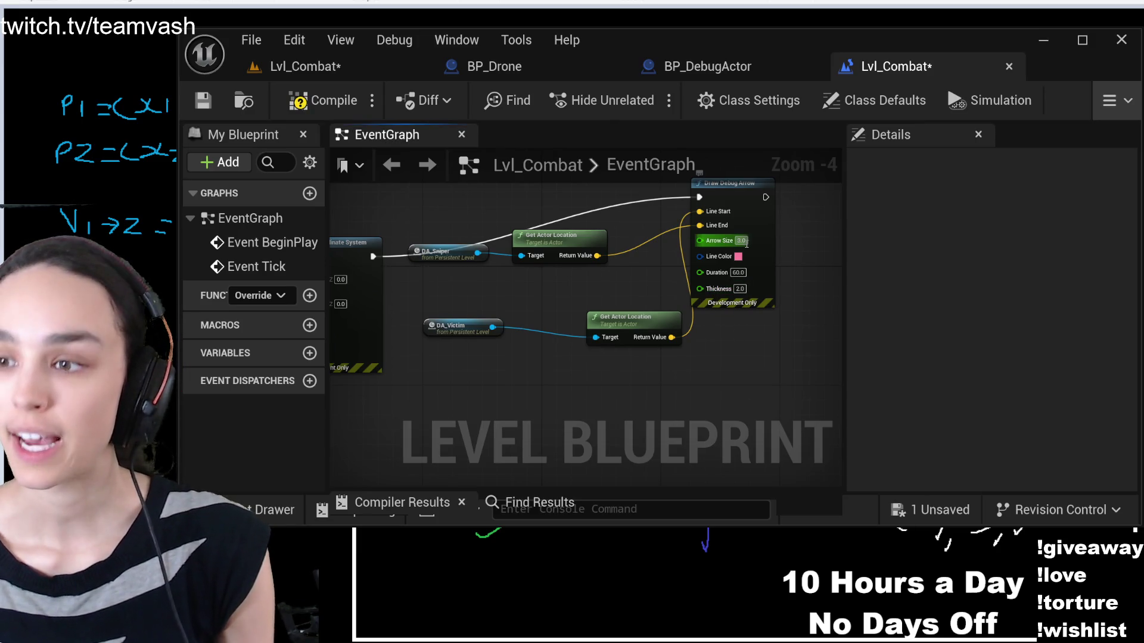
text(100)
key(Return)
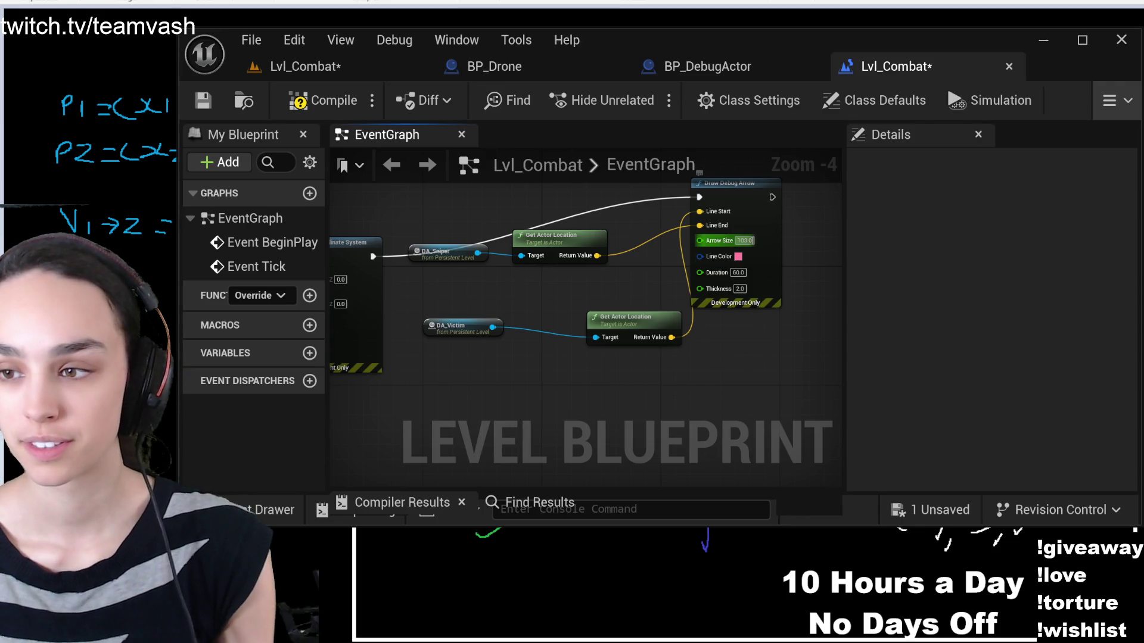
text(10)
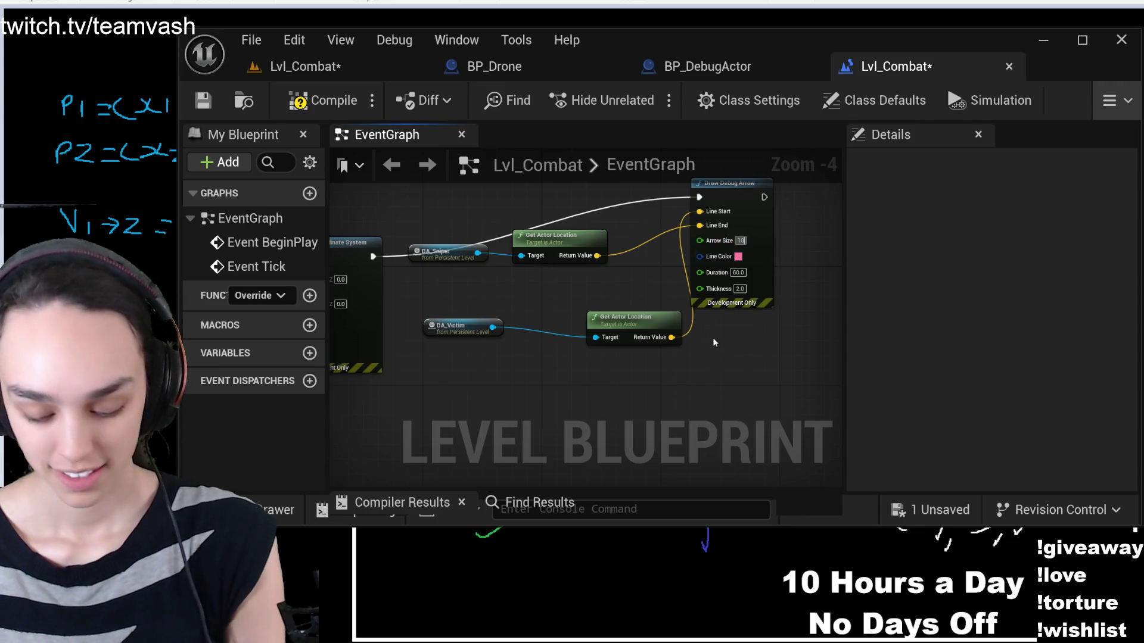
key(Return)
click(323, 100)
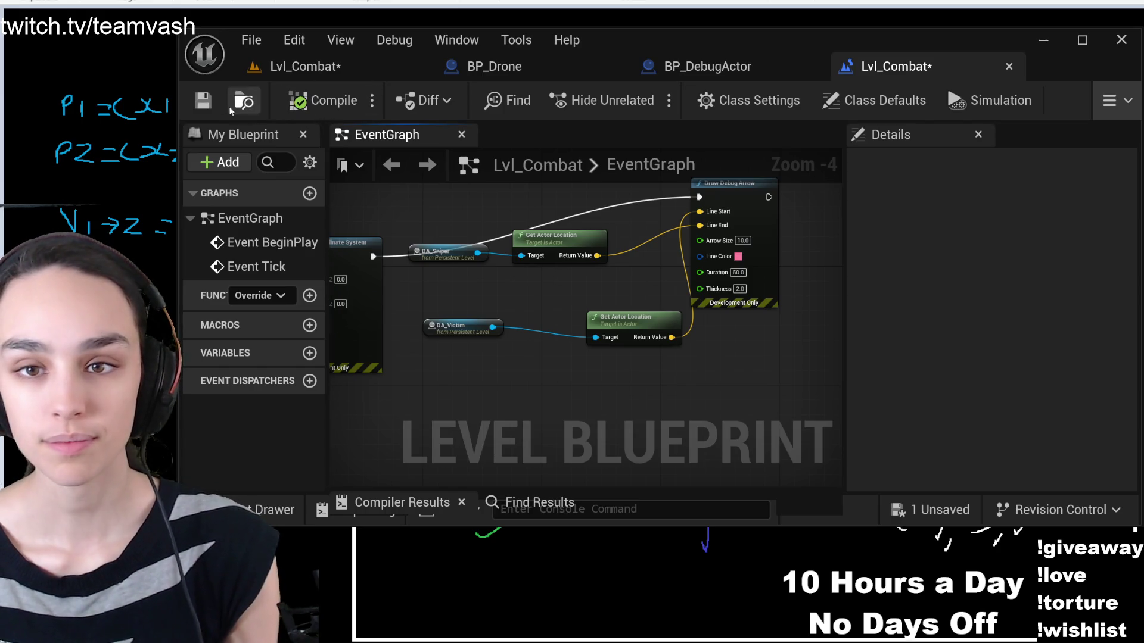
click(285, 75)
click(643, 100)
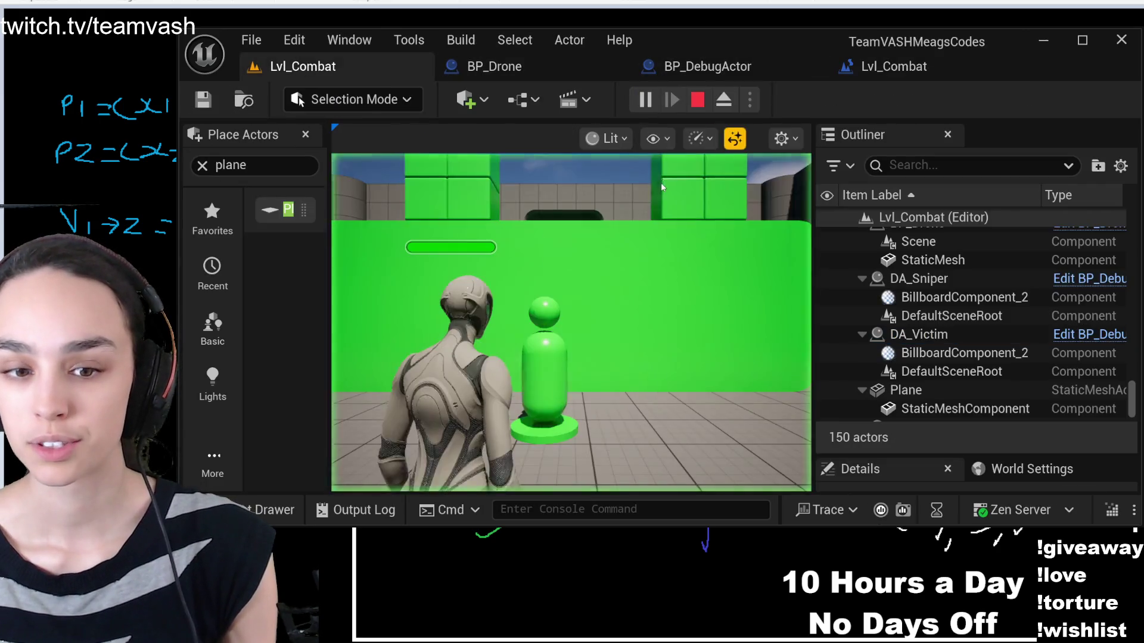
Eject and focus DA_Victim to inspect its debug arrow, then stop play and return to Lvl_Combat's blueprint
click(724, 100)
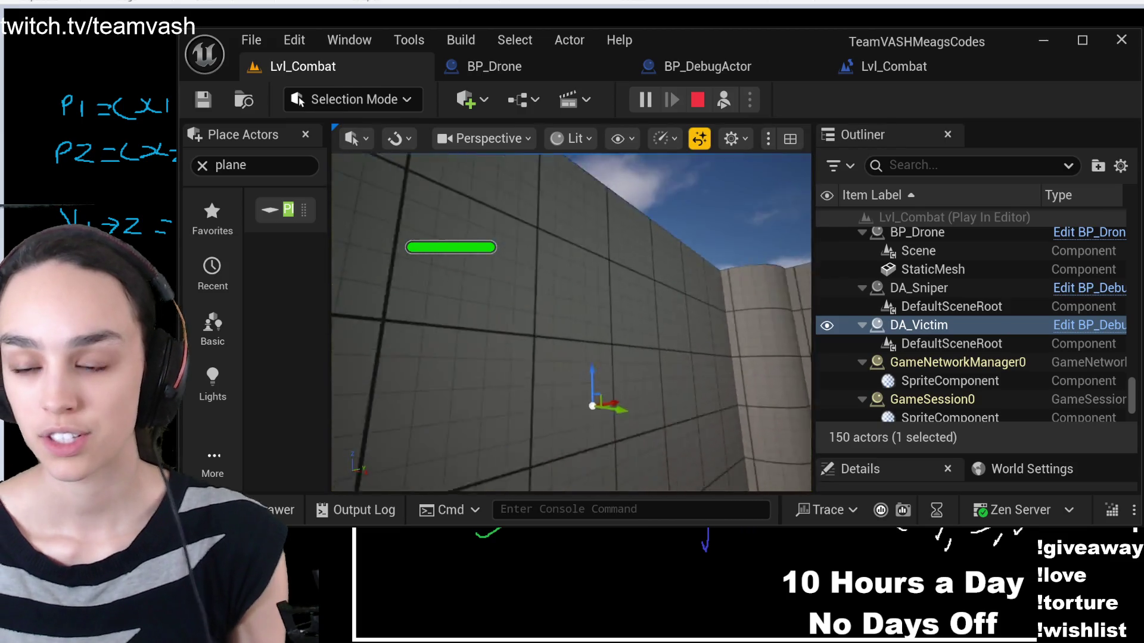
key(f)
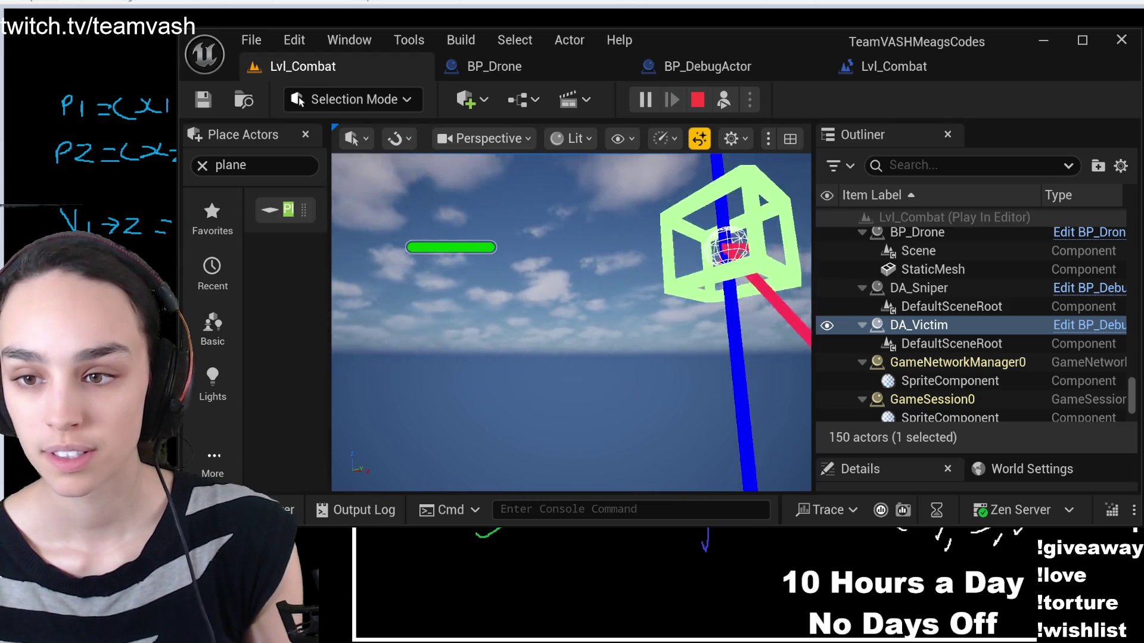
click(698, 100)
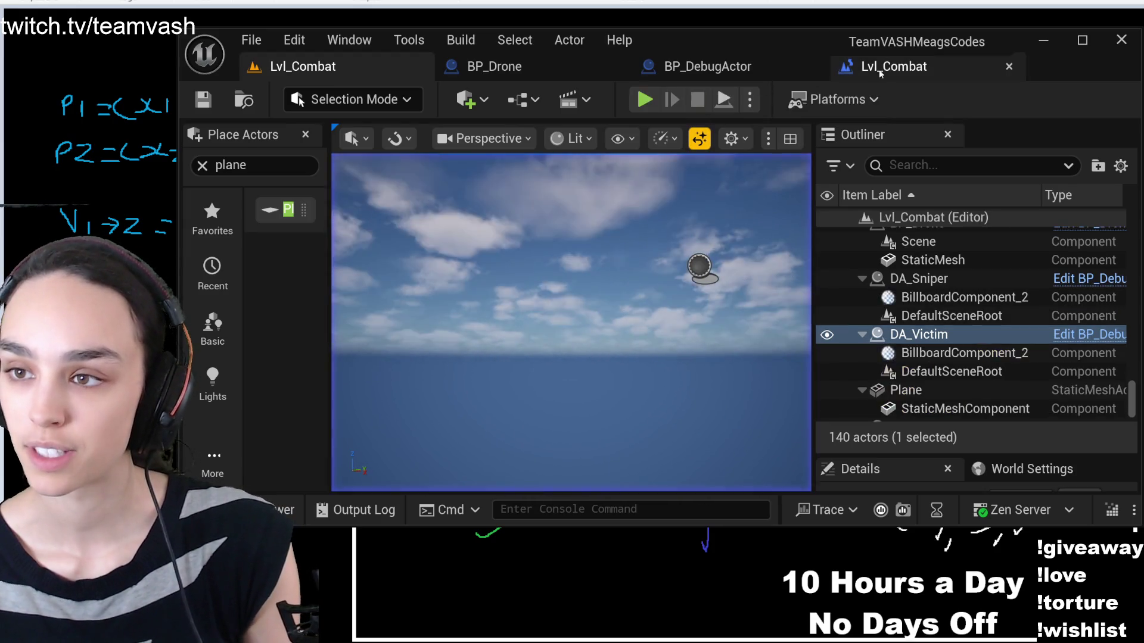
click(877, 69)
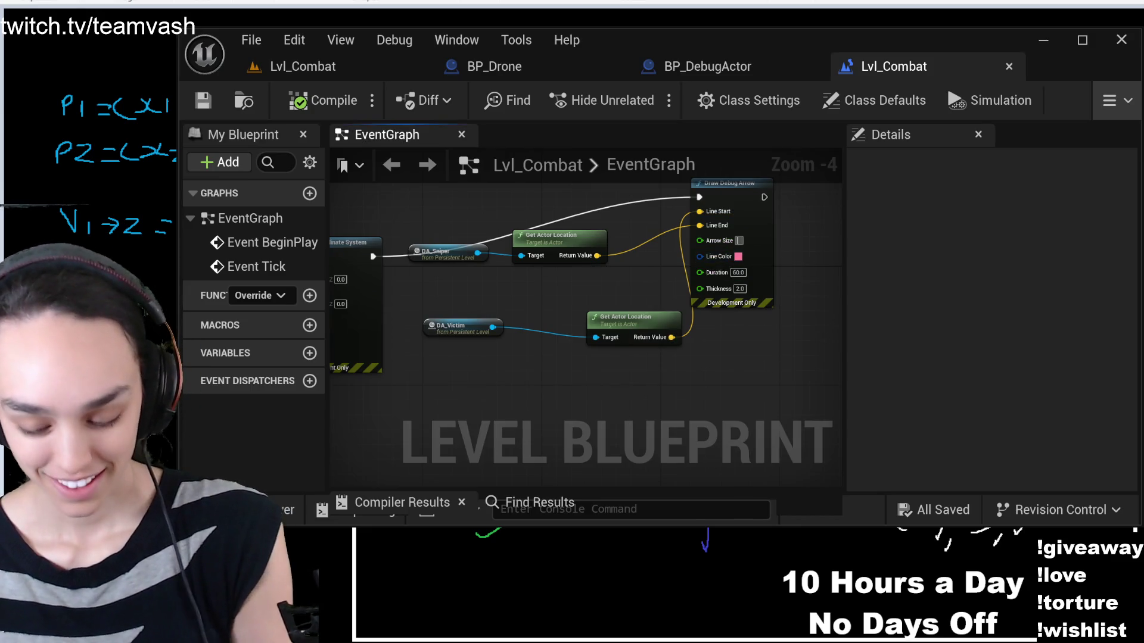
text(100)
Commit an arrow size of 100.0, save the level, and play Lvl_Combat to view the arrow
key(Return)
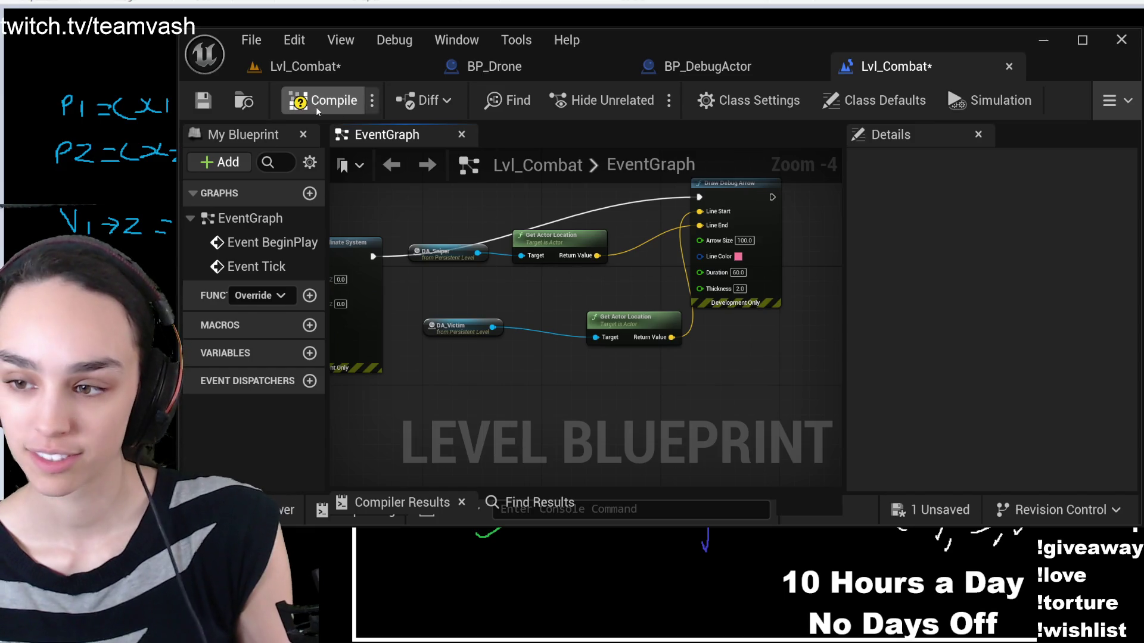
click(202, 102)
click(294, 68)
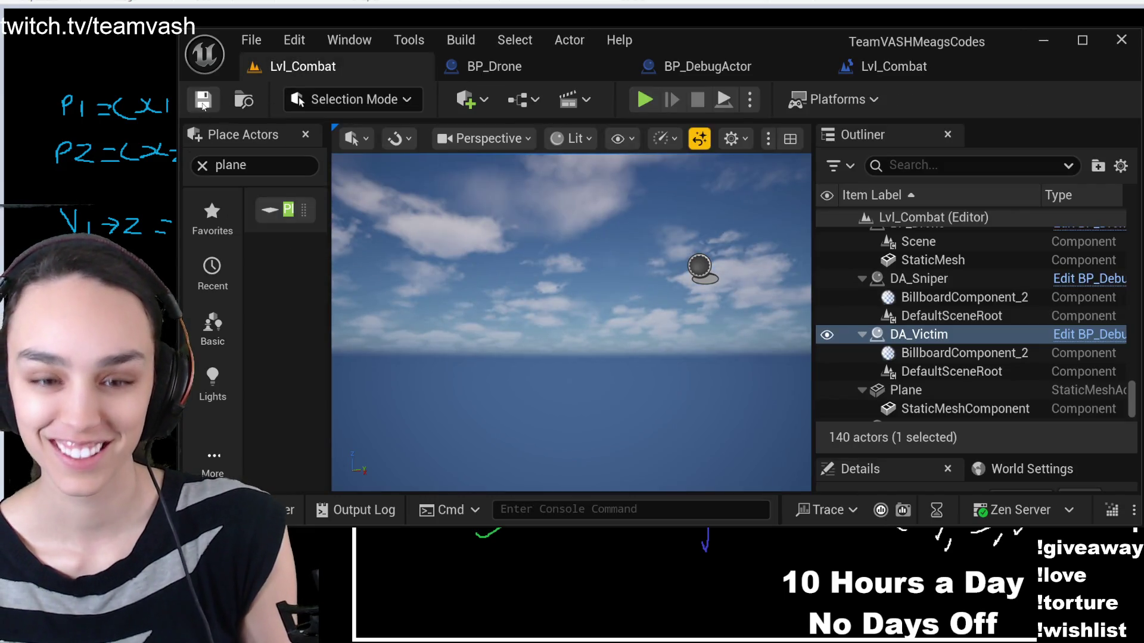
click(637, 103)
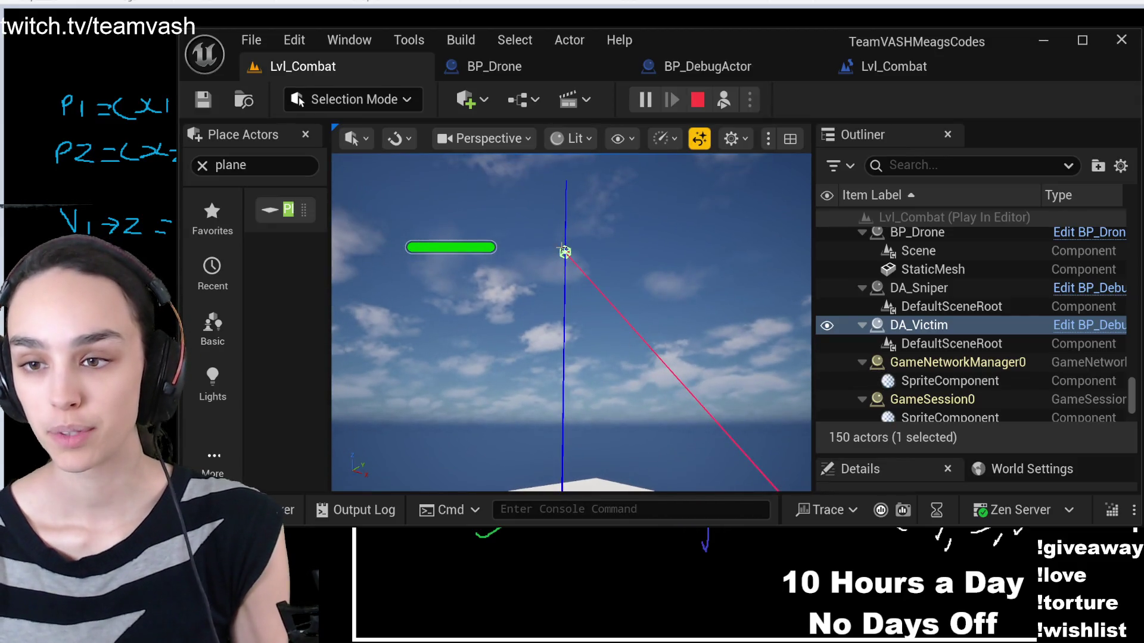
Search the Outliner for 'sni' during play, then switch from the editor to the whiteboard
click(633, 231)
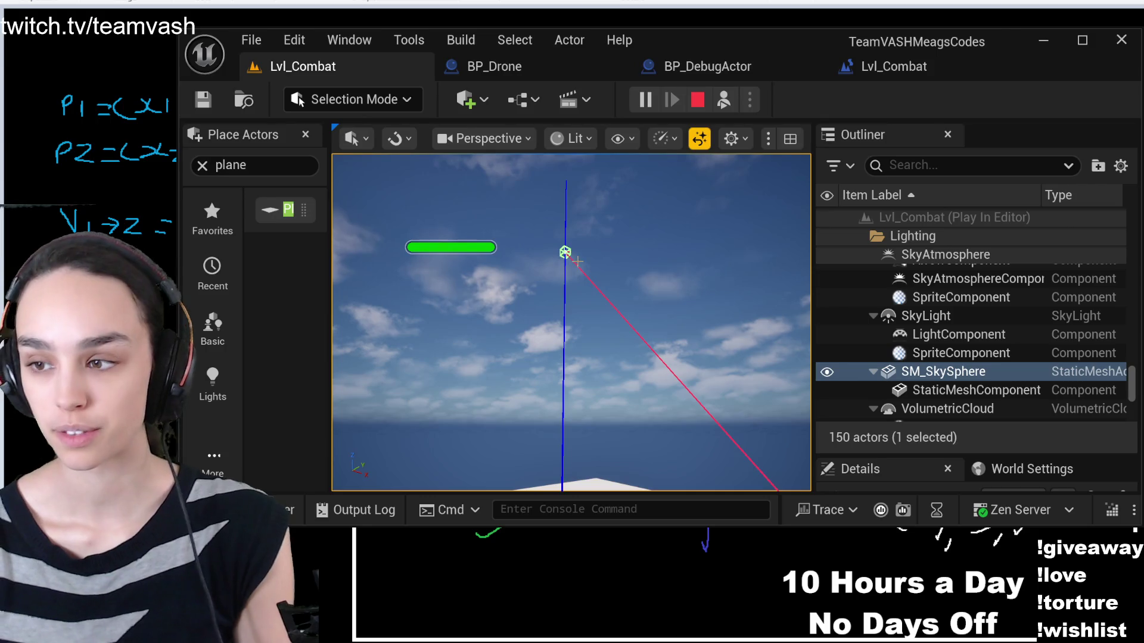
click(965, 165)
text(sni)
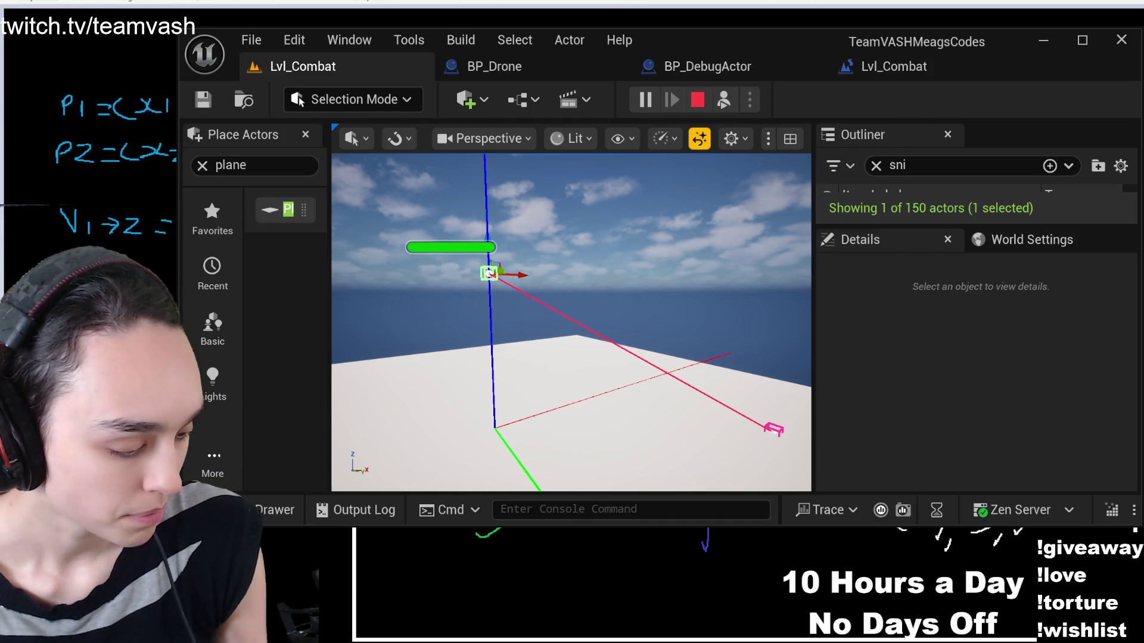
key(alt+Tab)
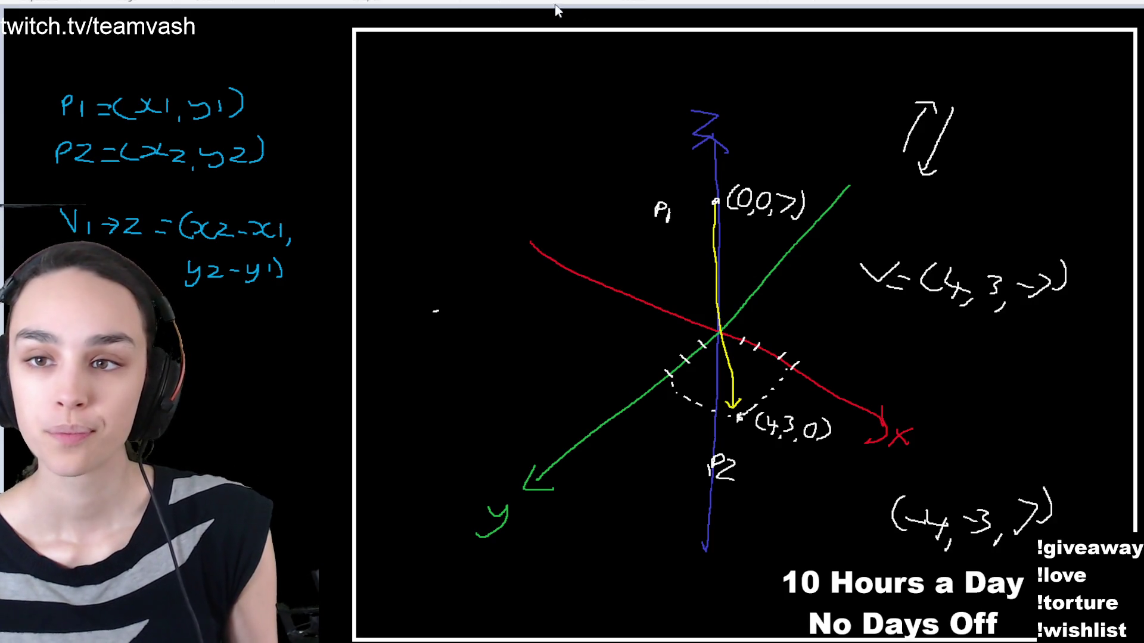
Cover the entire 3D axes sketch with a black rectangle, redoing the first attempt
mouse_move(382, 48)
mouse_down()
mouse_move(722, 316)
mouse_move(1031, 617)
mouse_move(1126, 618)
mouse_up()
key(ctrl+z)
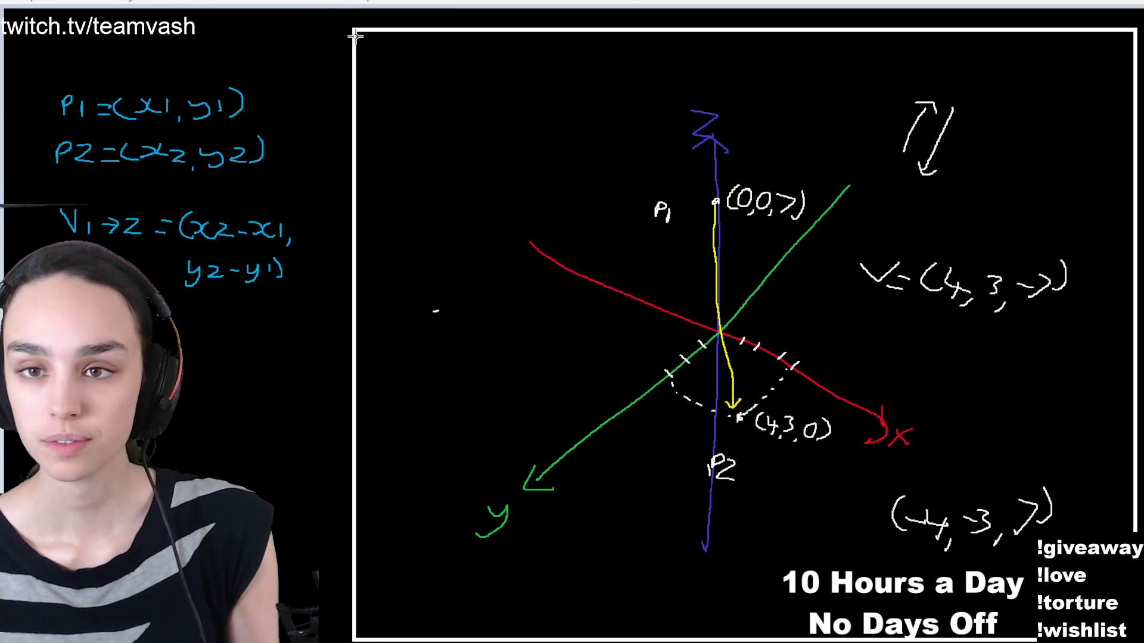
mouse_move(354, 31)
mouse_down()
mouse_move(1000, 641)
mouse_move(1137, 640)
mouse_up()
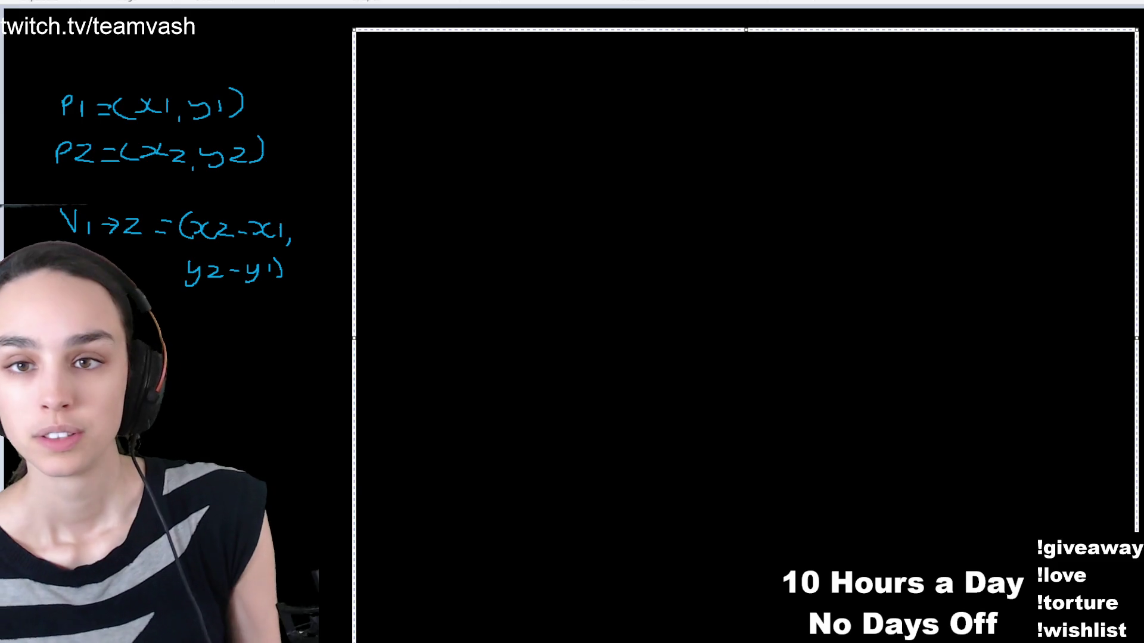
Deselect to commit the black covering rectangle on the canvas
click(569, 327)
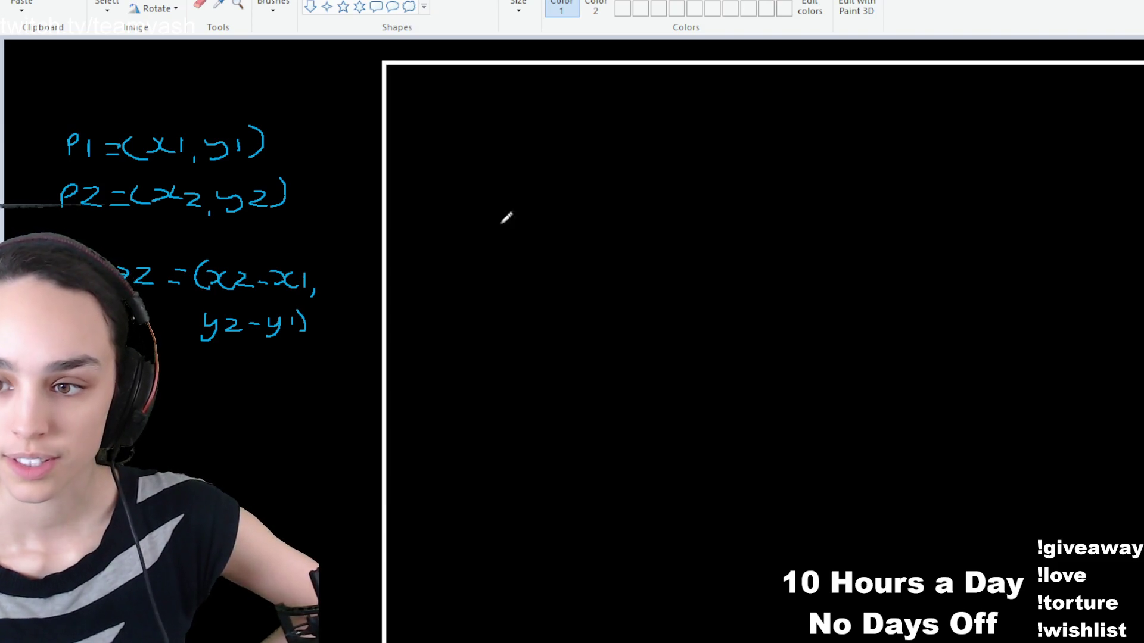
Draw an up-right arrow labelled v1 with a dotted horizontal leg marked 1
mouse_move(484, 251)
mouse_down()
mouse_move(541, 169)
mouse_move(538, 189)
mouse_up()
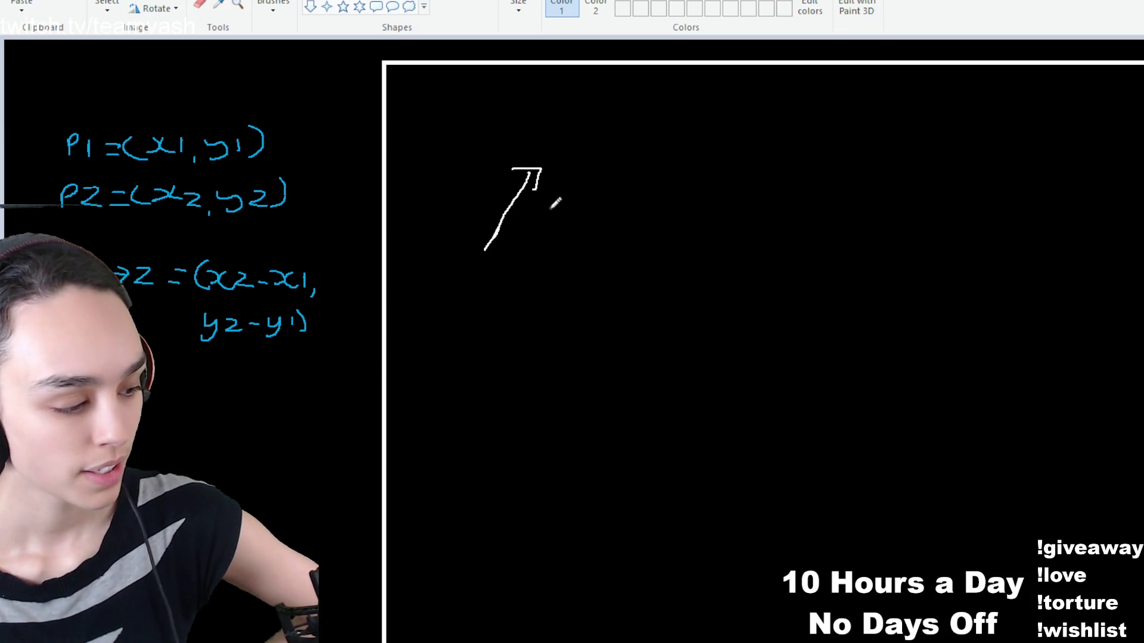
drag(433, 190, 459, 203)
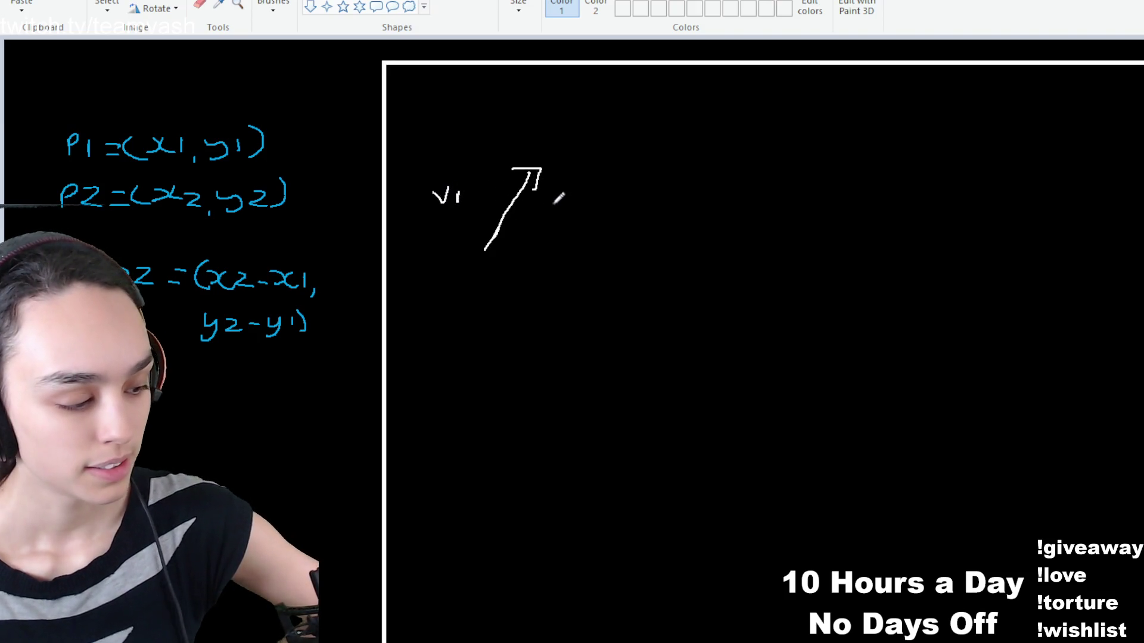
click(500, 250)
click(510, 250)
click(522, 250)
click(532, 250)
drag(508, 266, 509, 275)
Dot v1's vertical leg up to the tip, label it 2, and write 'x -1' beside it
click(534, 241)
click(533, 229)
click(532, 219)
click(530, 210)
click(531, 200)
click(530, 191)
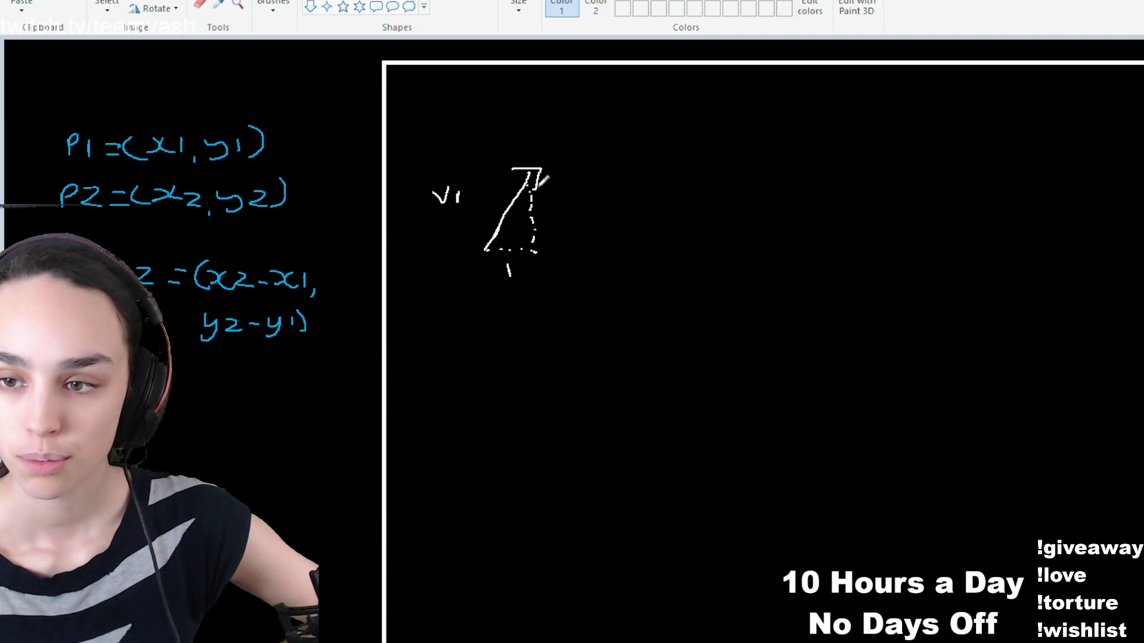
drag(547, 208, 562, 223)
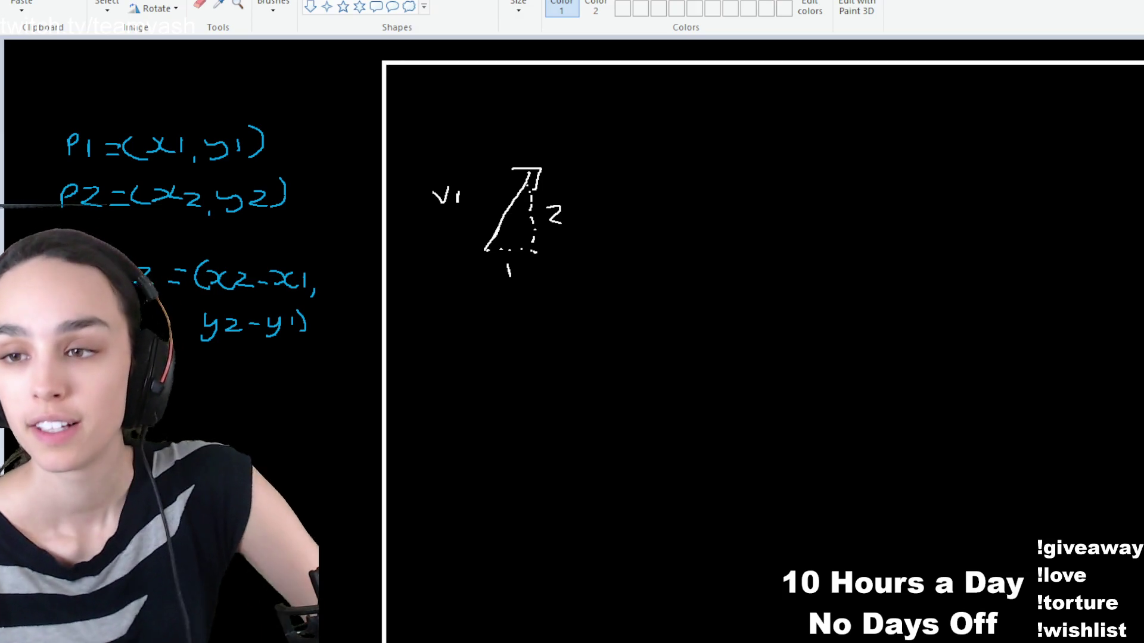
mouse_move(605, 127)
mouse_down()
mouse_move(626, 144)
mouse_move(612, 146)
mouse_move(669, 147)
mouse_move(596, 250)
mouse_move(620, 243)
mouse_up()
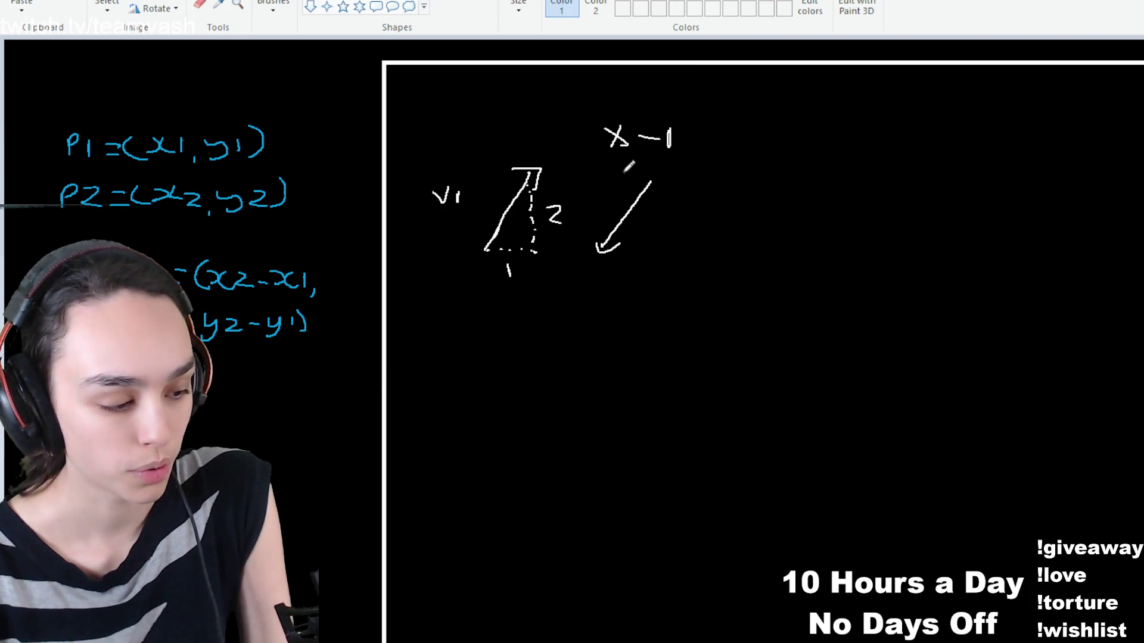
Dot the reversed arrow's legs labelled -2 and -1, and draw a longer up-right arrow below
click(650, 202)
click(647, 221)
click(649, 237)
click(644, 250)
drag(660, 219, 672, 218)
mouse_move(679, 210)
mouse_down()
mouse_move(688, 206)
mouse_move(696, 231)
mouse_up()
click(604, 258)
drag(607, 274, 639, 279)
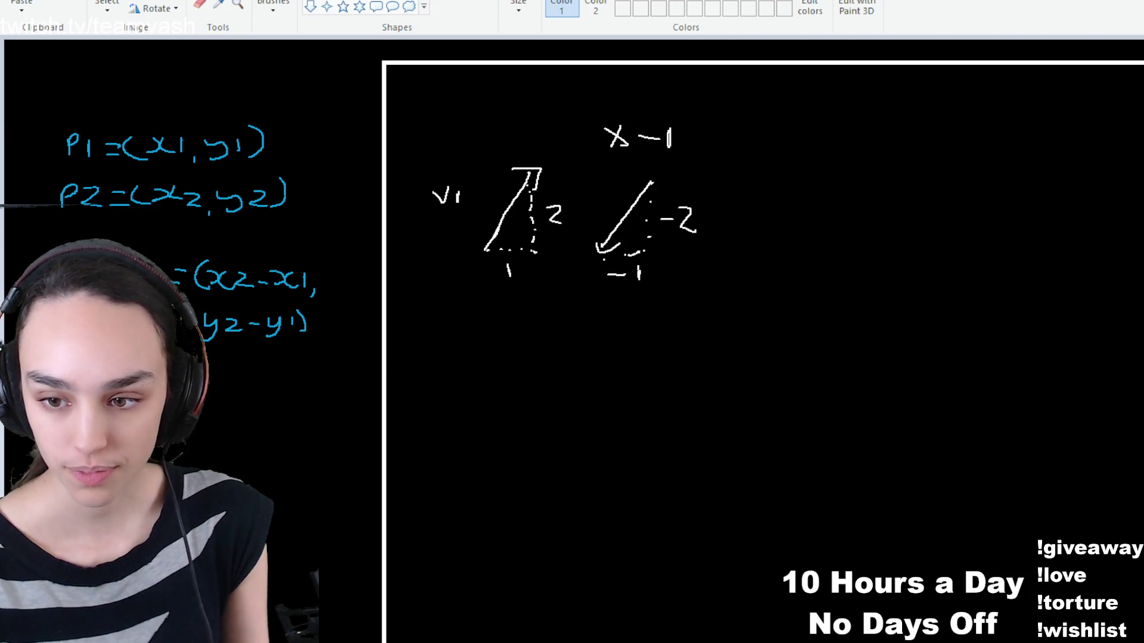
mouse_move(464, 420)
mouse_down()
mouse_move(545, 324)
mouse_move(556, 341)
mouse_move(620, 327)
mouse_move(625, 349)
mouse_up()
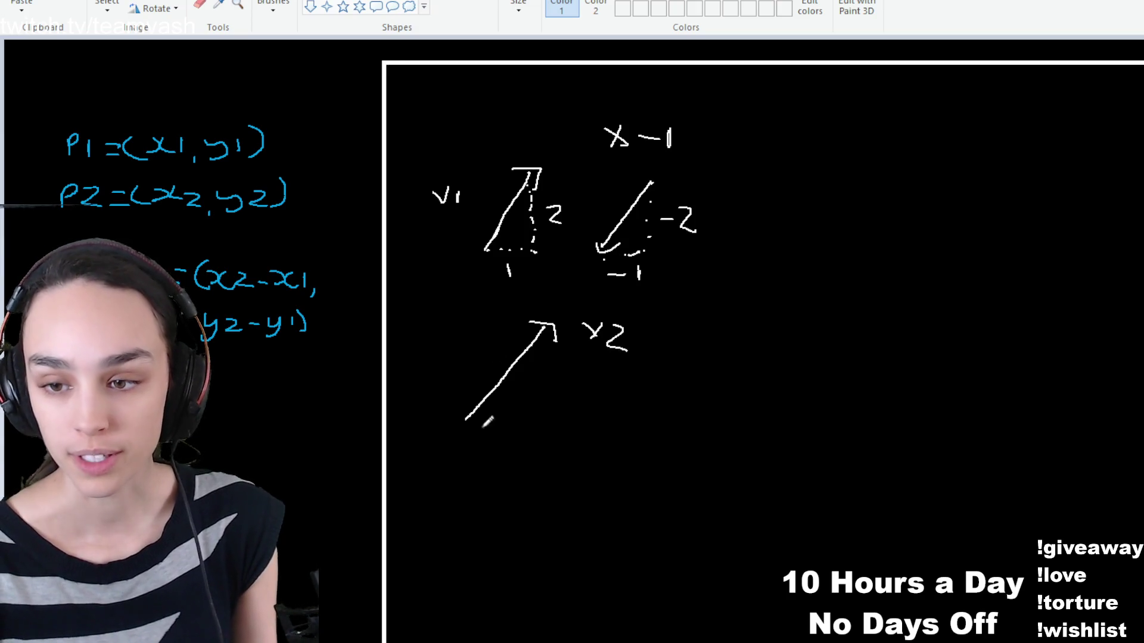
Dot the doubled arrow's horizontal component and label it 2
click(474, 421)
click(496, 420)
click(511, 420)
click(537, 419)
click(556, 419)
drag(501, 446, 523, 466)
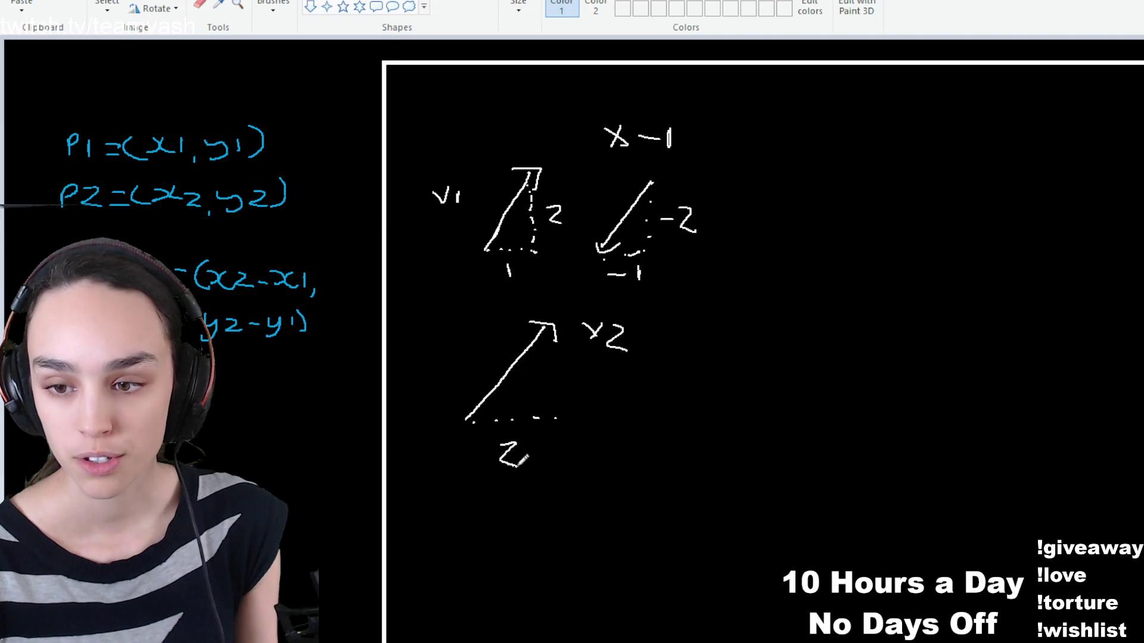
Dot the doubled arrow's vertical component up to the tip and label it 4
click(553, 408)
click(553, 394)
click(554, 380)
click(554, 364)
click(554, 352)
click(555, 341)
drag(567, 375, 584, 391)
drag(575, 382, 574, 404)
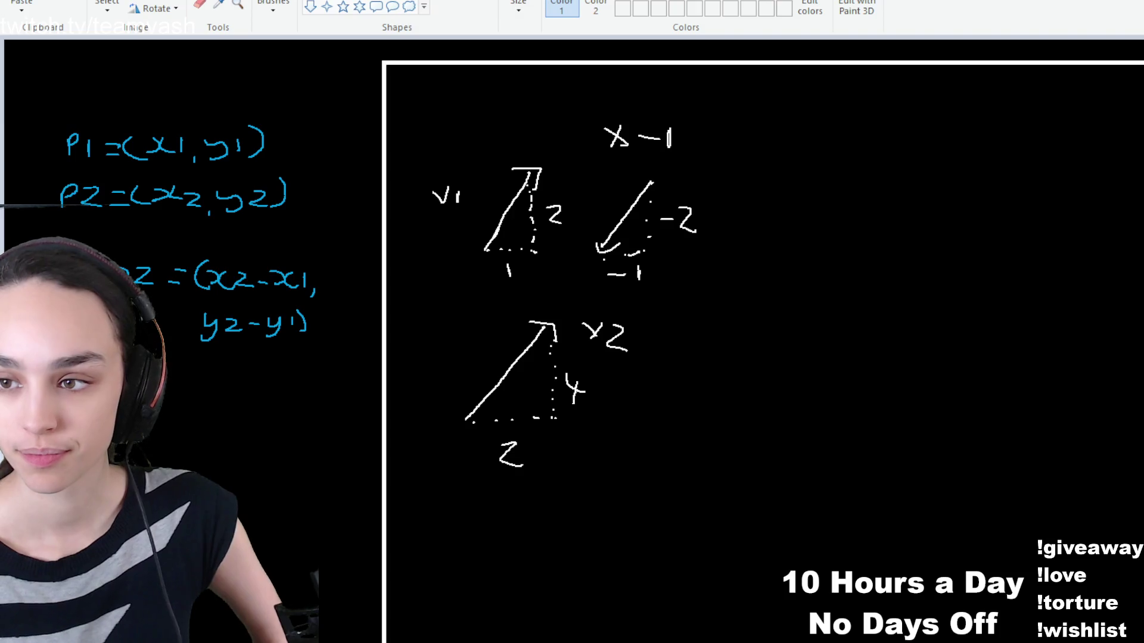
Draw a dividing line around the earlier examples and a new arrow with a dotted base
mouse_move(719, 69)
mouse_down()
mouse_move(738, 169)
mouse_move(715, 417)
mouse_move(602, 529)
mouse_move(388, 513)
mouse_up()
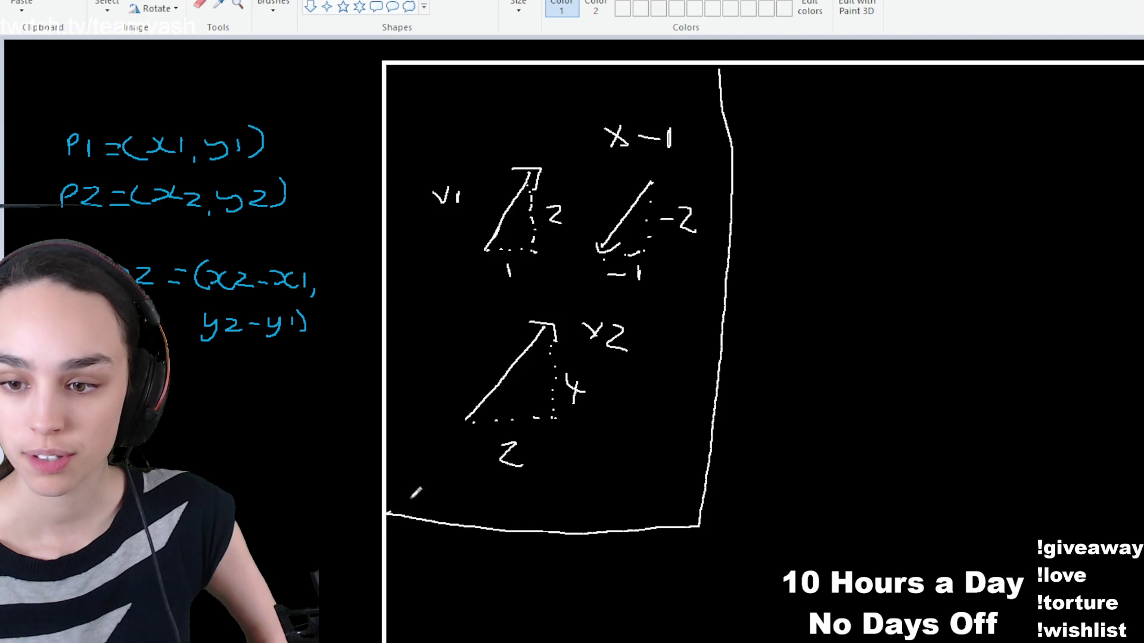
mouse_move(789, 275)
mouse_down()
mouse_move(828, 208)
mouse_move(841, 221)
mouse_up()
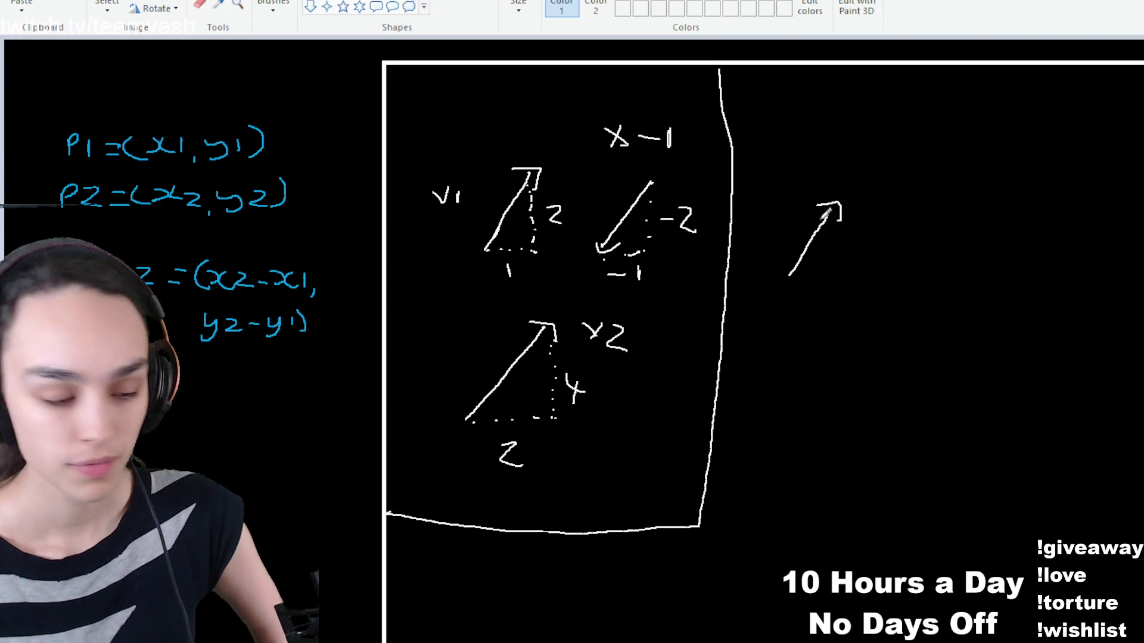
mouse_move(797, 280)
mouse_down()
mouse_move(838, 270)
mouse_move(820, 306)
mouse_move(837, 218)
mouse_move(880, 256)
mouse_up()
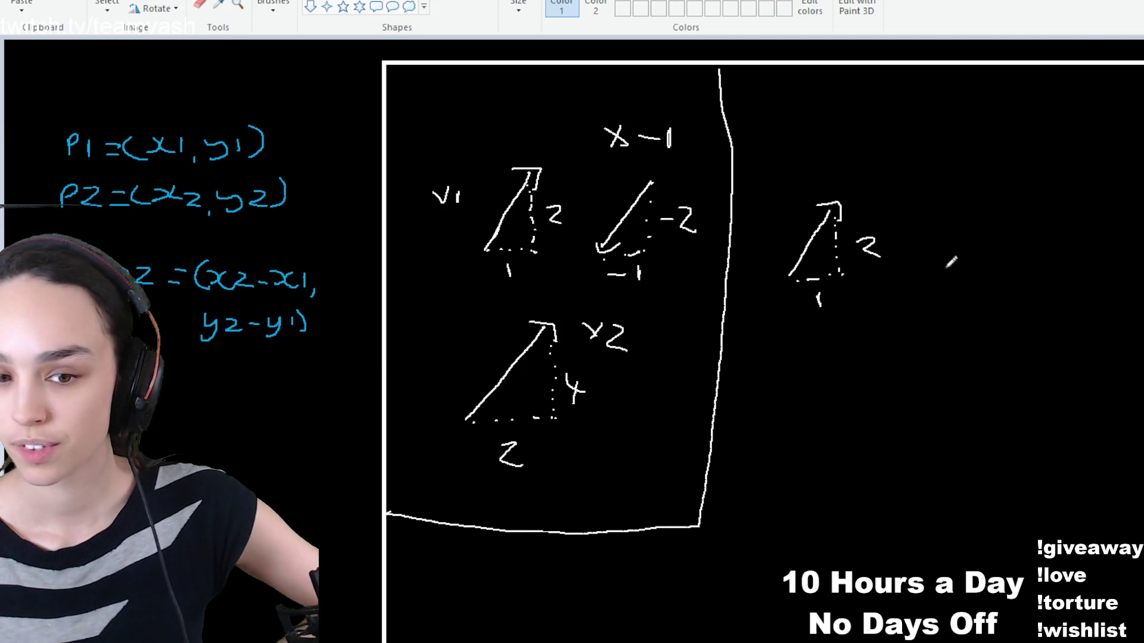
Draw a second arrow with a dotted horizontal base labelled 3
mouse_move(939, 277)
mouse_down()
mouse_move(1035, 179)
mouse_move(1029, 196)
mouse_up()
mouse_move(944, 281)
mouse_down()
mouse_move(1012, 273)
mouse_move(981, 308)
mouse_up()
click(966, 275)
click(978, 274)
click(989, 274)
click(1024, 272)
click(1035, 271)
click(1025, 266)
click(1028, 246)
Dot the second arrow's vertical side labelled 2, and label the first new arrow v1
click(1028, 238)
click(1027, 226)
click(1027, 214)
click(1025, 203)
drag(1040, 235, 1055, 253)
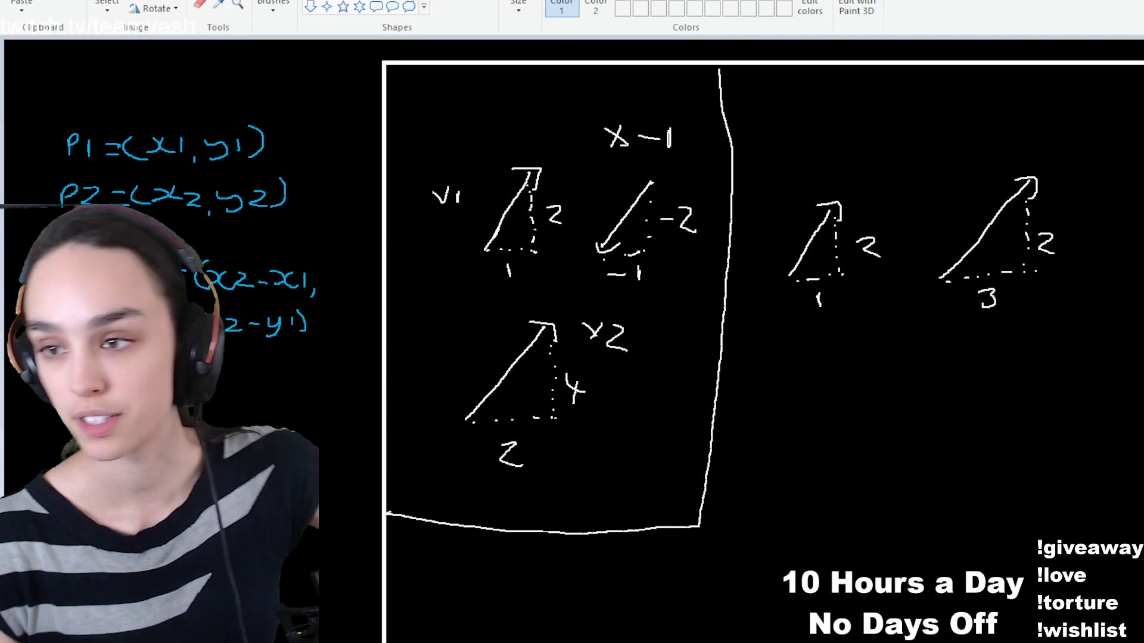
drag(774, 174, 793, 174)
drag(802, 177, 803, 189)
Label the second arrow v2 and write v1+v2 = (4,4) beneath the arrows
drag(960, 154, 995, 173)
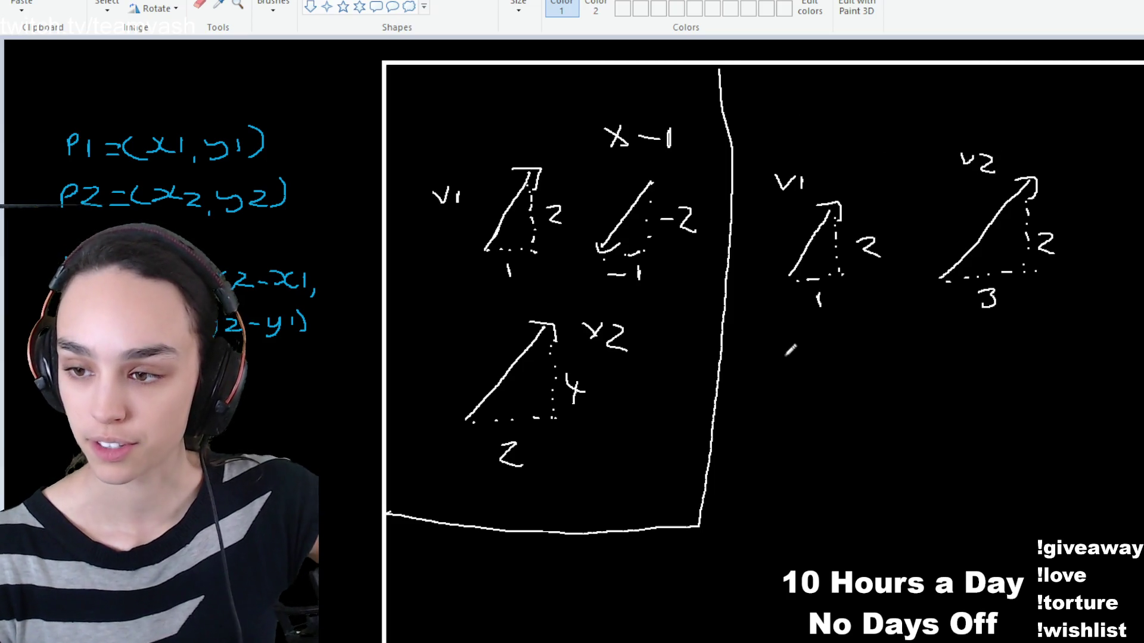
mouse_move(779, 344)
mouse_down()
mouse_move(825, 360)
mouse_move(851, 349)
mouse_move(879, 366)
mouse_up()
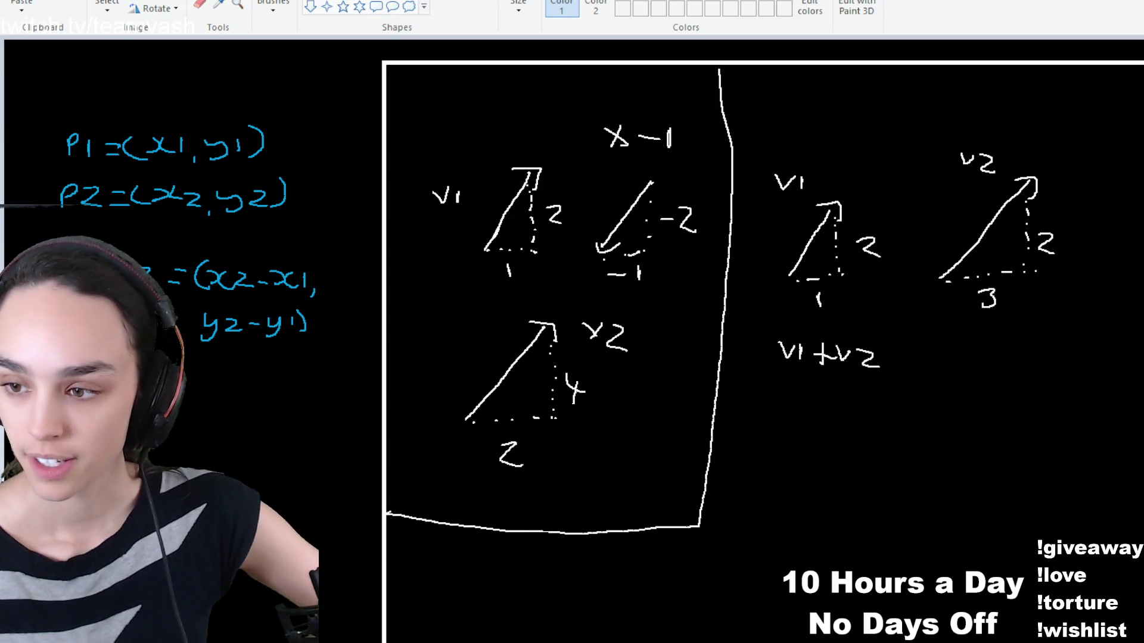
mouse_move(896, 359)
mouse_down()
mouse_move(915, 358)
mouse_move(915, 375)
mouse_up()
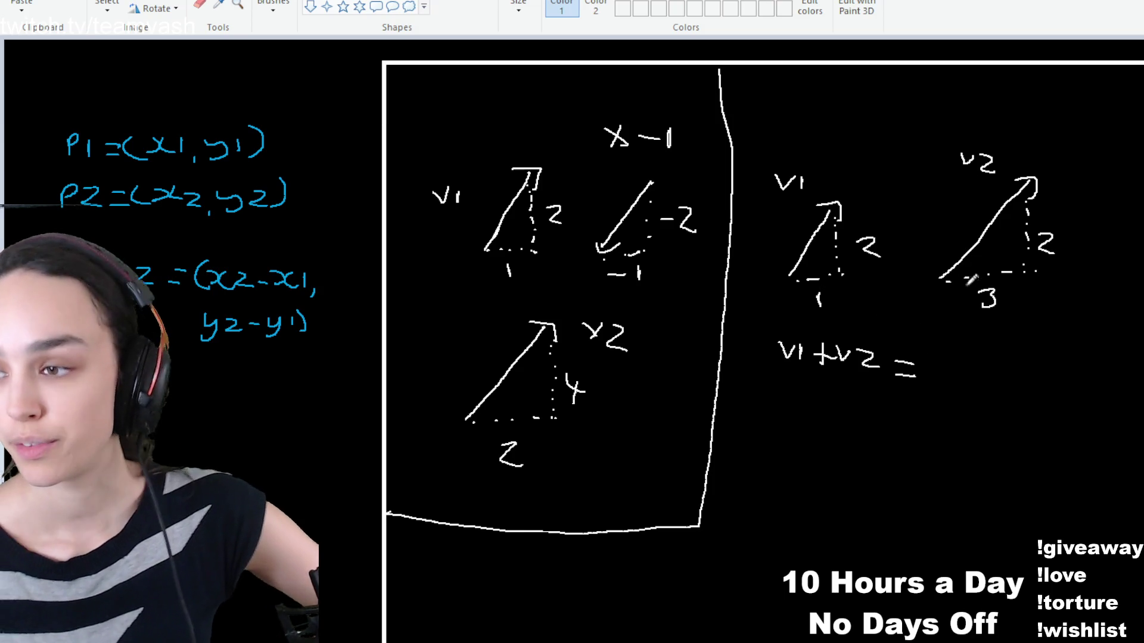
mouse_move(939, 356)
mouse_down()
mouse_move(941, 380)
mouse_move(957, 377)
mouse_up()
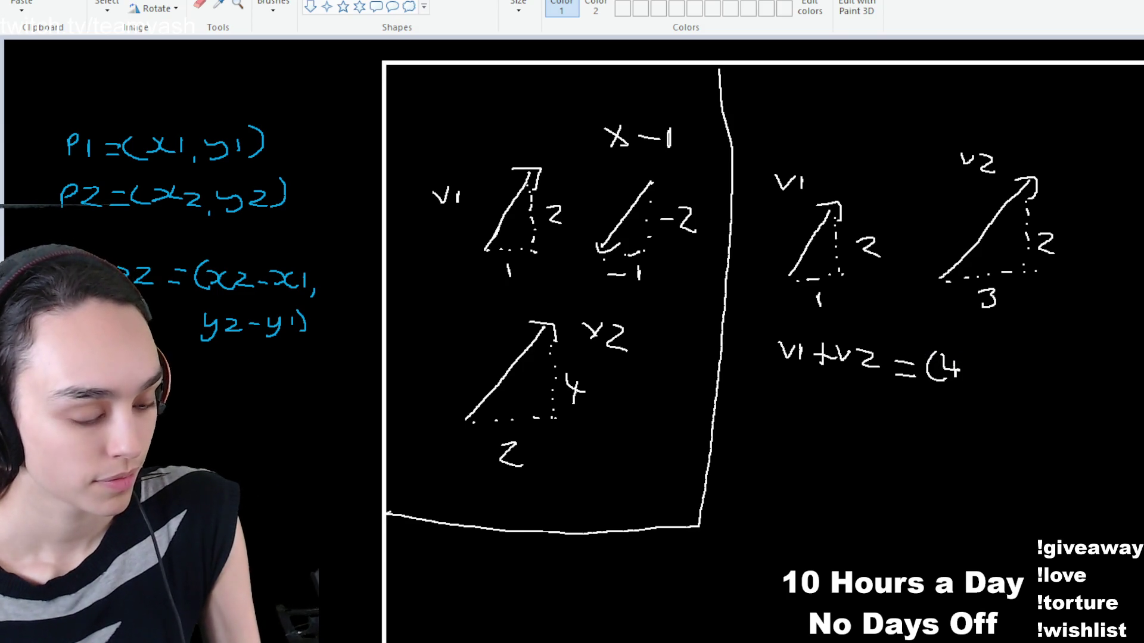
drag(967, 374, 966, 386)
drag(980, 352, 1004, 370)
drag(993, 354, 993, 386)
drag(1008, 350, 1013, 381)
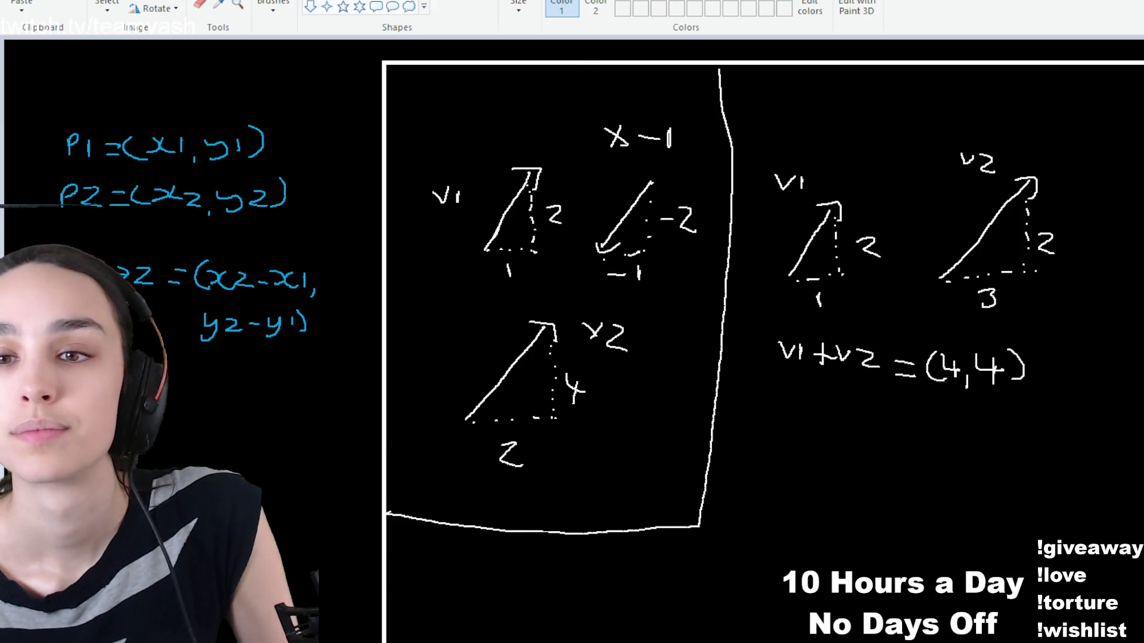
Move the v1 and v2 arrows and their sum equation up and to the left
click(107, 6)
mouse_move(1110, 141)
mouse_down()
mouse_move(798, 438)
mouse_move(753, 403)
mouse_up()
drag(896, 337, 871, 243)
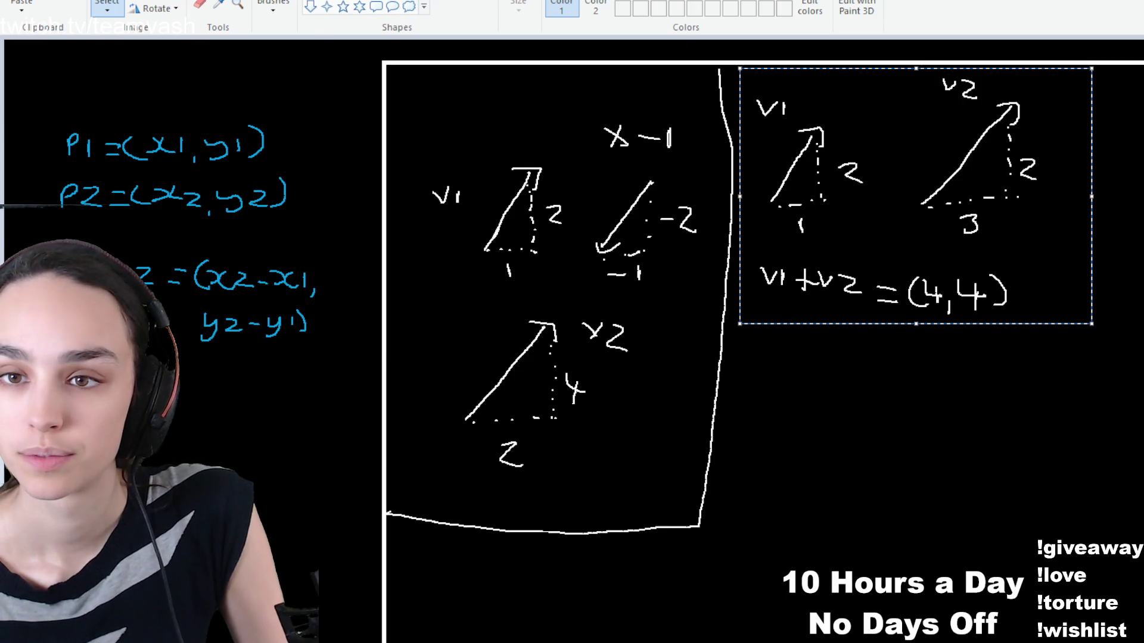
key(Escape)
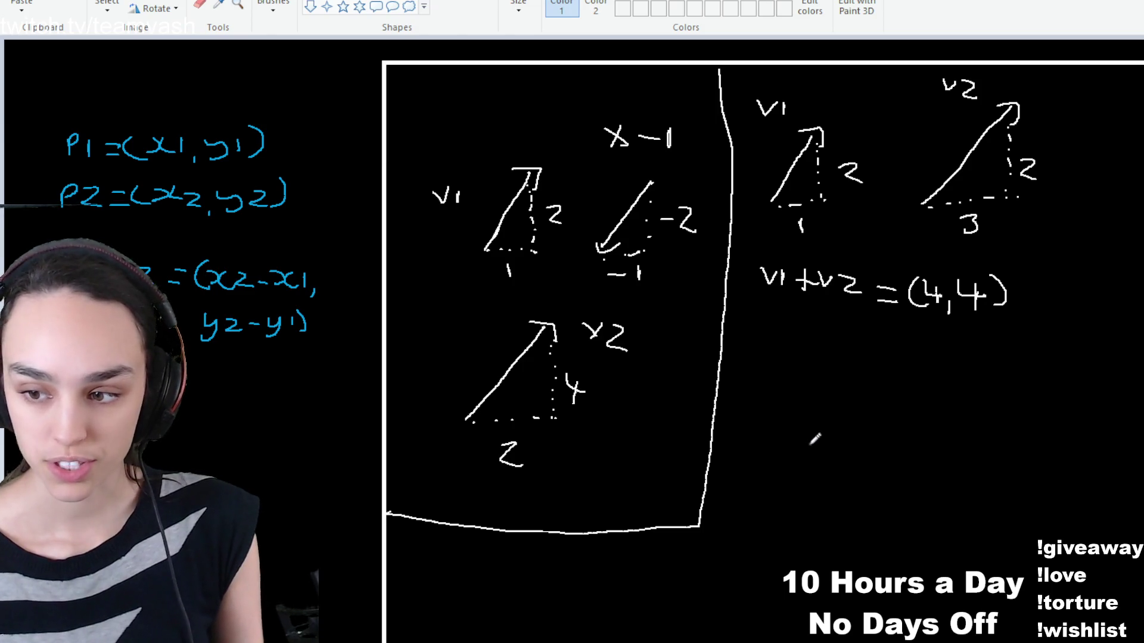
Redraw v1 lower down with dotted horizontal and vertical components, labelling the vertical one 2
mouse_move(783, 503)
mouse_down()
mouse_move(834, 431)
mouse_move(830, 450)
mouse_up()
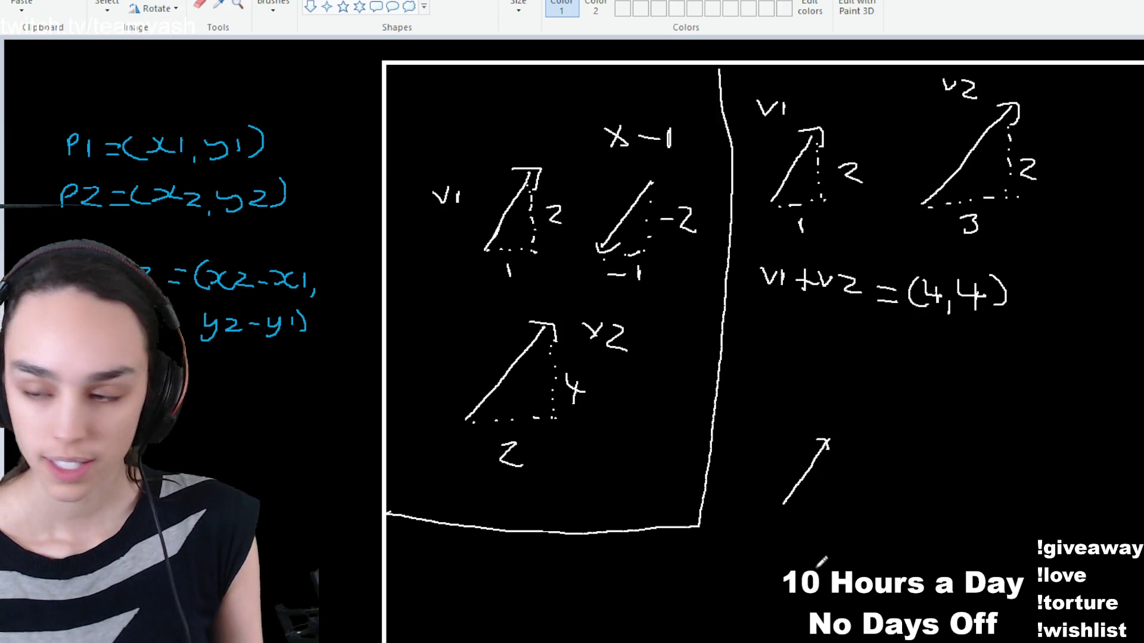
drag(786, 508, 805, 534)
click(806, 508)
click(815, 508)
click(825, 509)
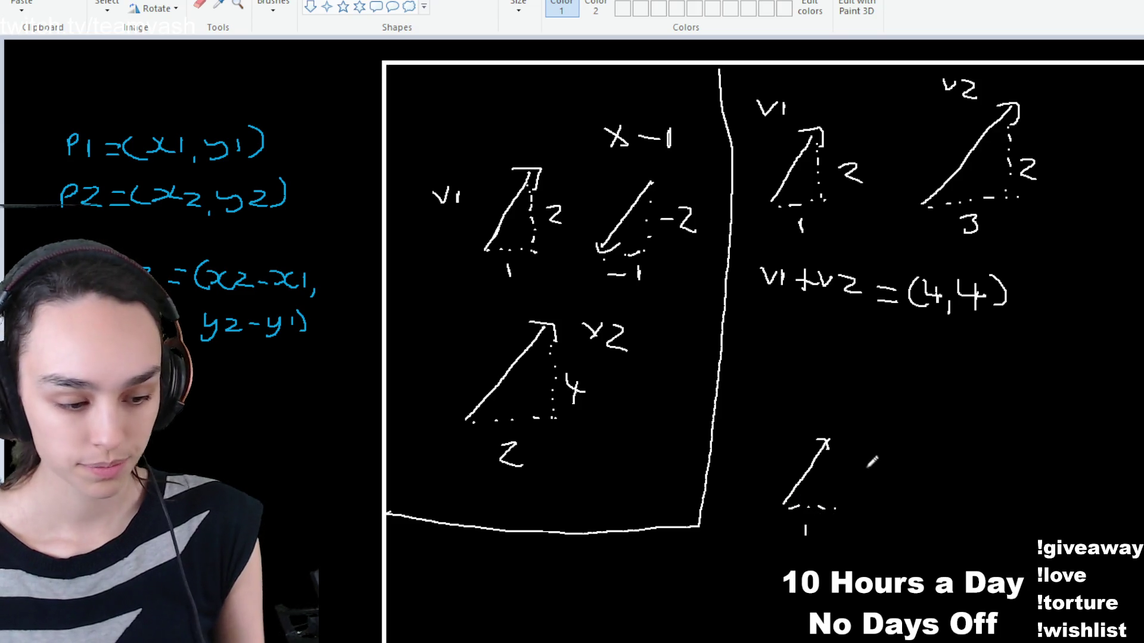
click(836, 499)
click(835, 483)
click(835, 465)
click(834, 449)
drag(846, 473, 860, 489)
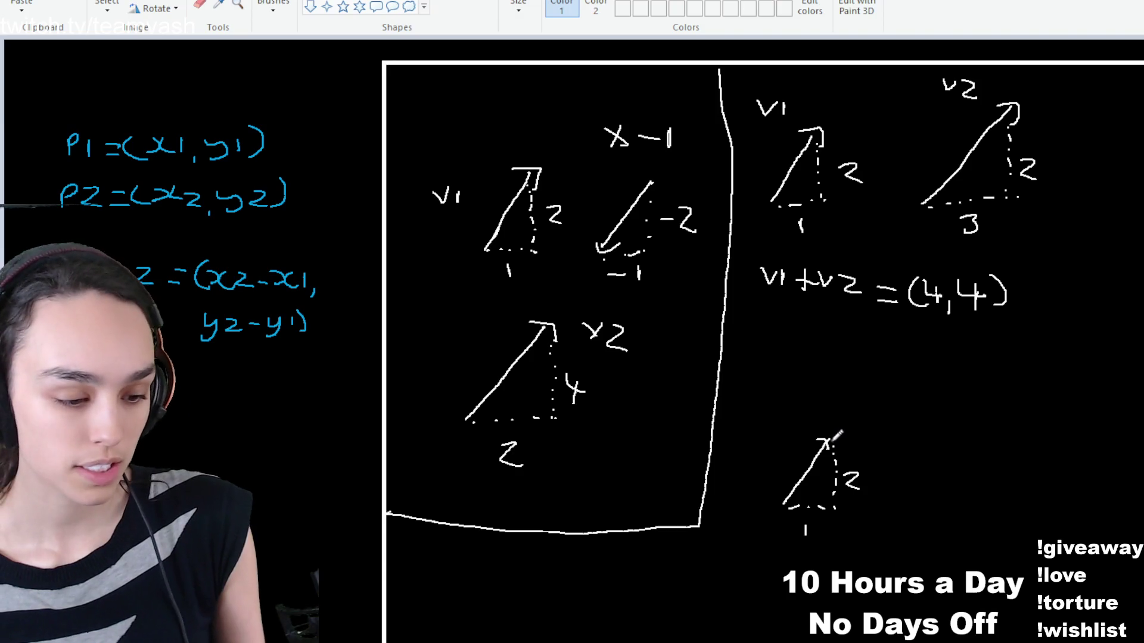
Draw v2 from v1's tip with dashed components, labelling its vertical component 2
mouse_move(830, 440)
mouse_down()
mouse_move(923, 385)
mouse_move(921, 407)
mouse_up()
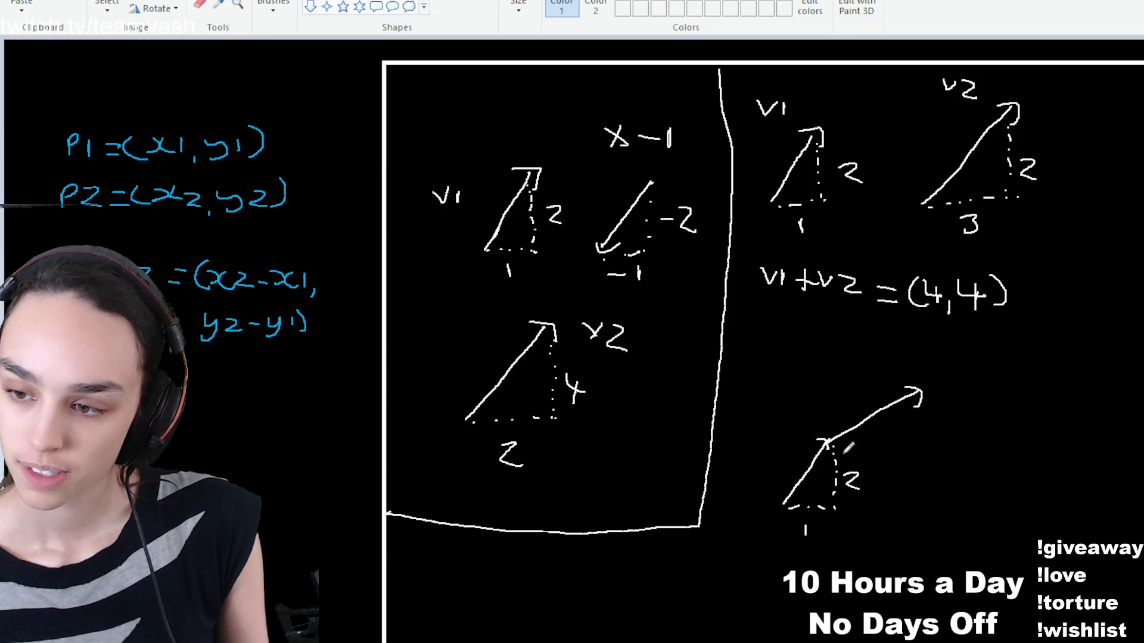
drag(833, 446, 846, 447)
mouse_move(851, 446)
mouse_down()
mouse_move(923, 444)
mouse_move(881, 469)
mouse_up()
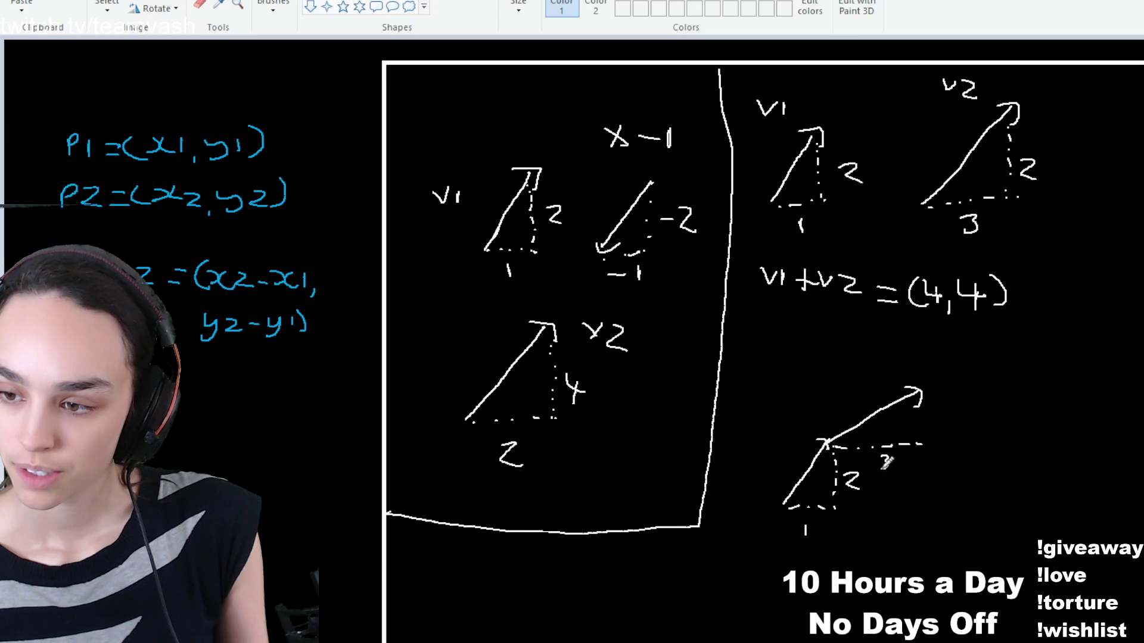
mouse_move(918, 398)
mouse_down()
mouse_move(917, 441)
mouse_move(937, 440)
mouse_up()
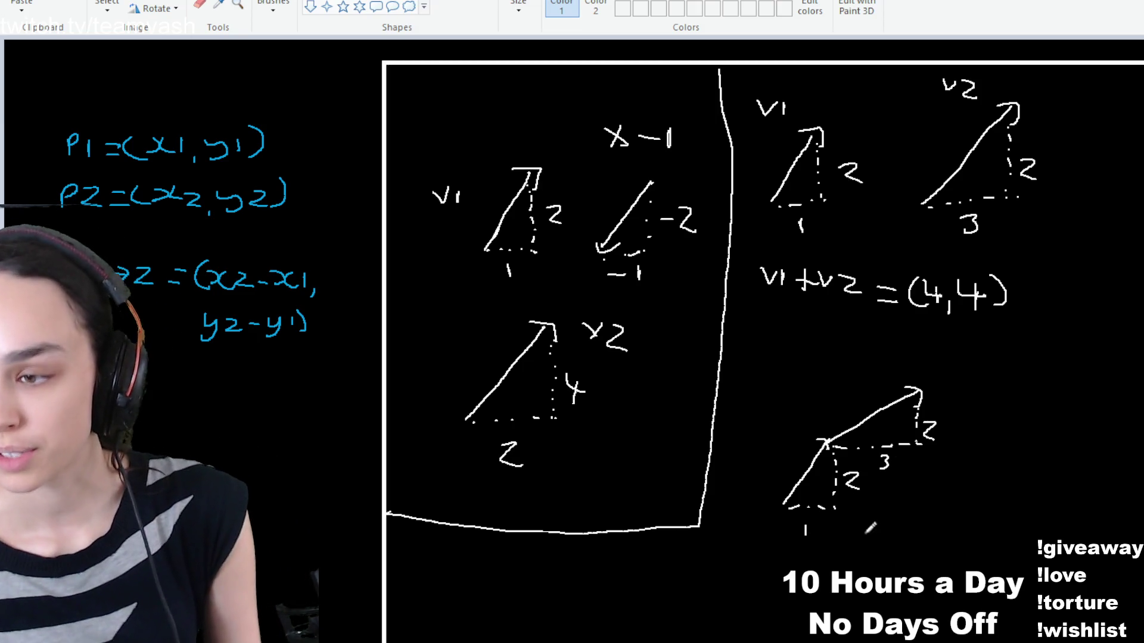
Dot the combined base in blue labelled 4, then draw the orange resultant from v1's tail to v2's tip
click(839, 511)
click(847, 513)
click(859, 509)
click(876, 507)
click(892, 506)
click(906, 507)
click(919, 506)
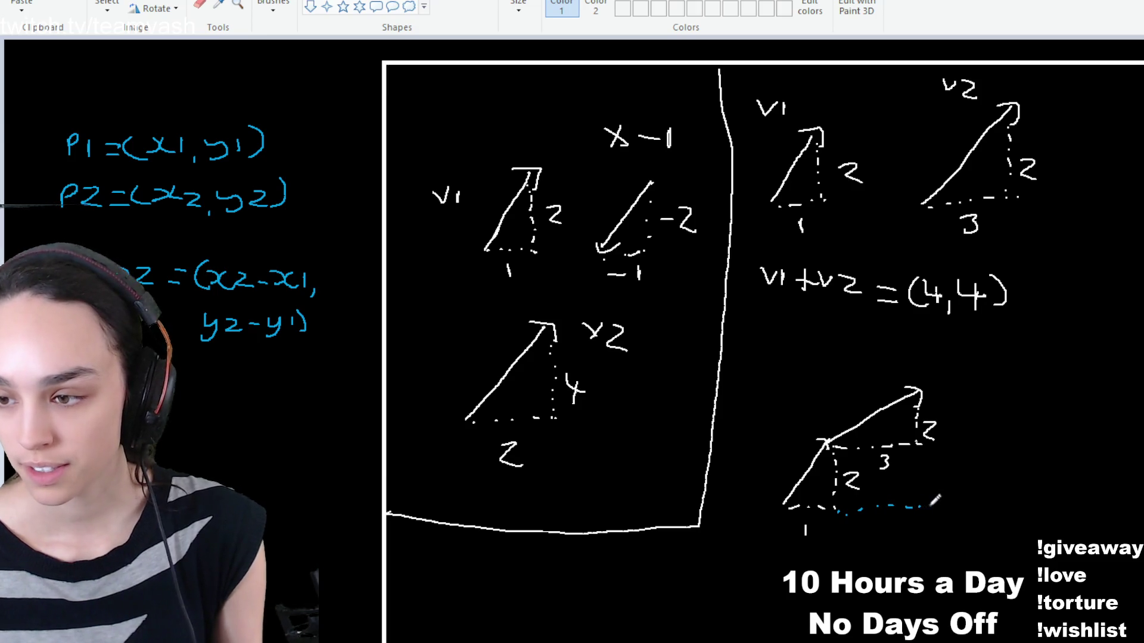
drag(830, 563, 838, 575)
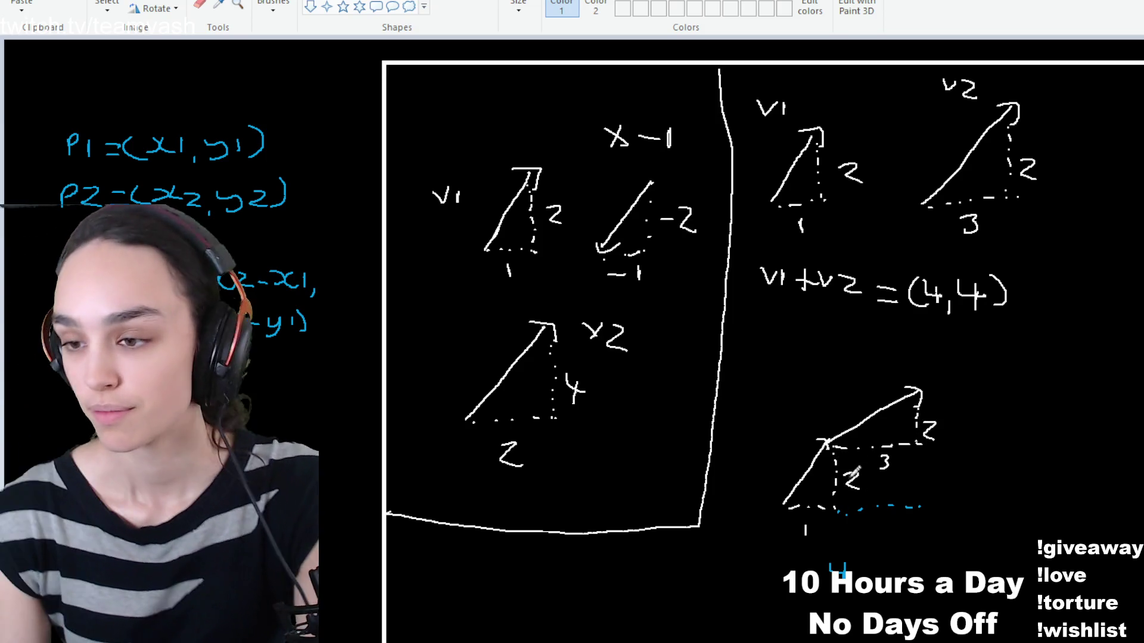
mouse_move(917, 442)
mouse_down()
mouse_move(924, 430)
mouse_move(917, 506)
mouse_move(941, 489)
mouse_up()
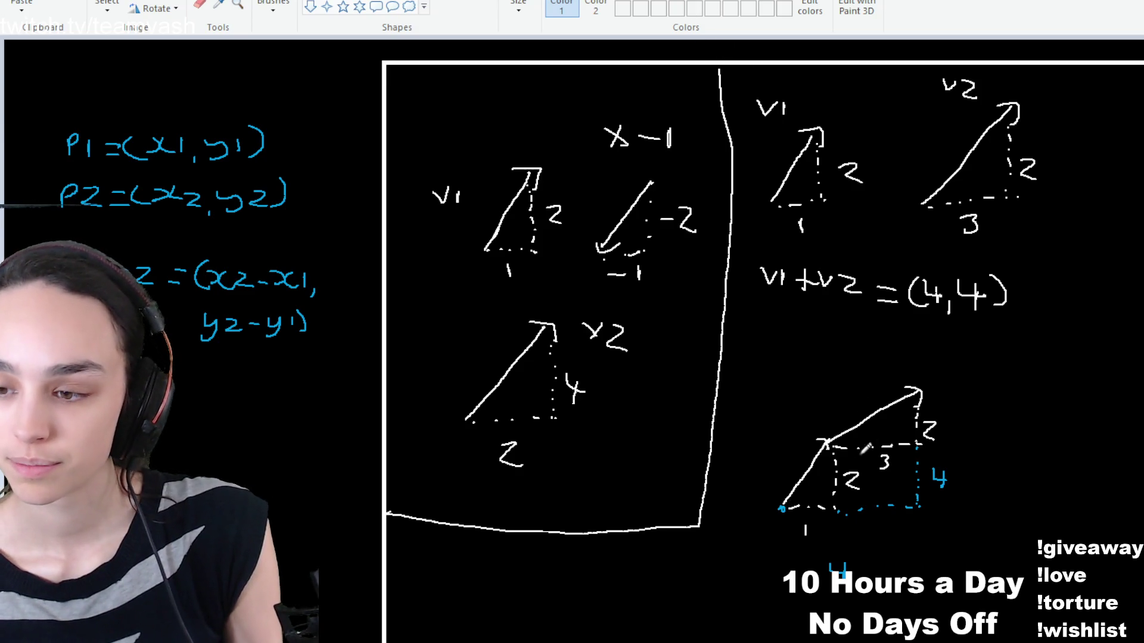
mouse_move(785, 507)
mouse_down()
mouse_move(910, 389)
mouse_move(922, 398)
mouse_up()
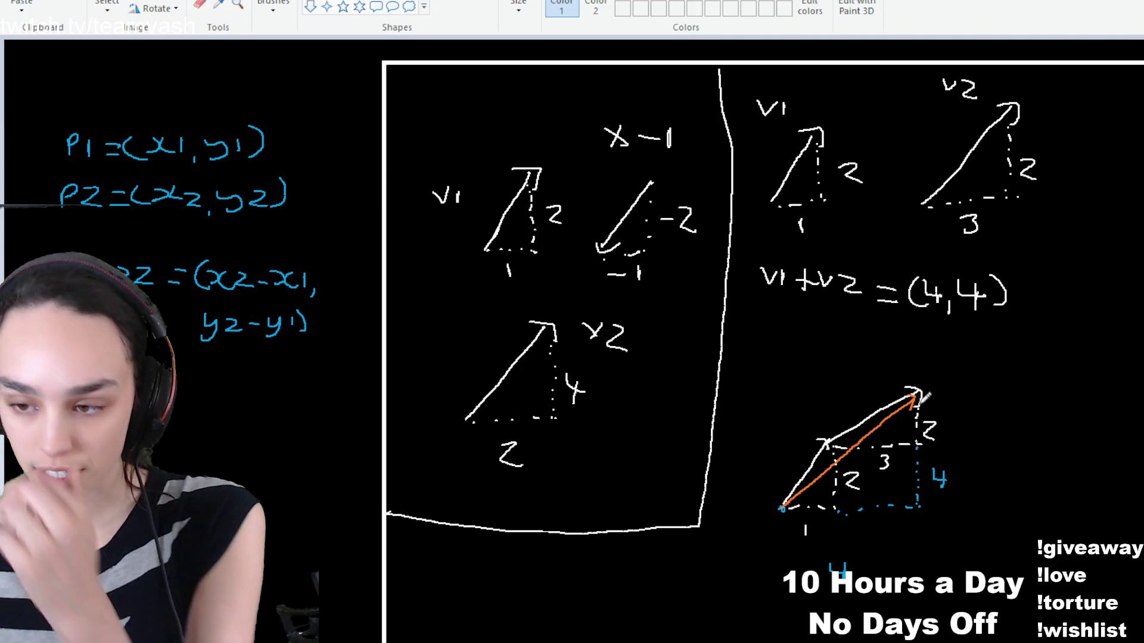
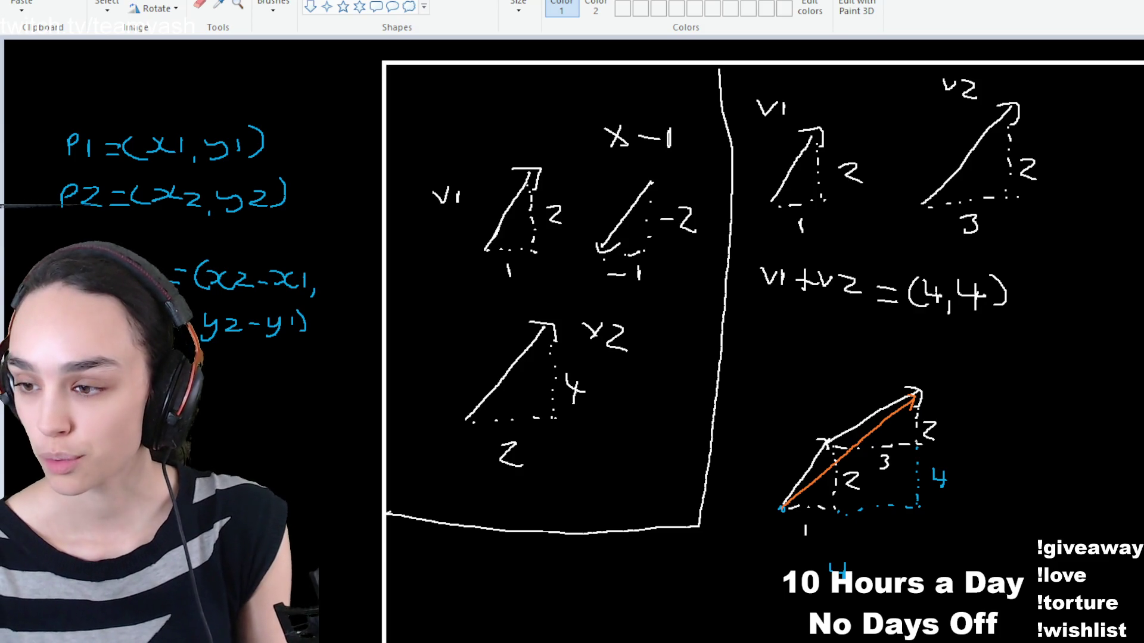
Draw an orange vector arrow to the right of the existing vector-addition diagram
mouse_move(1038, 499)
mouse_down()
mouse_move(1108, 432)
mouse_move(1093, 460)
mouse_up()
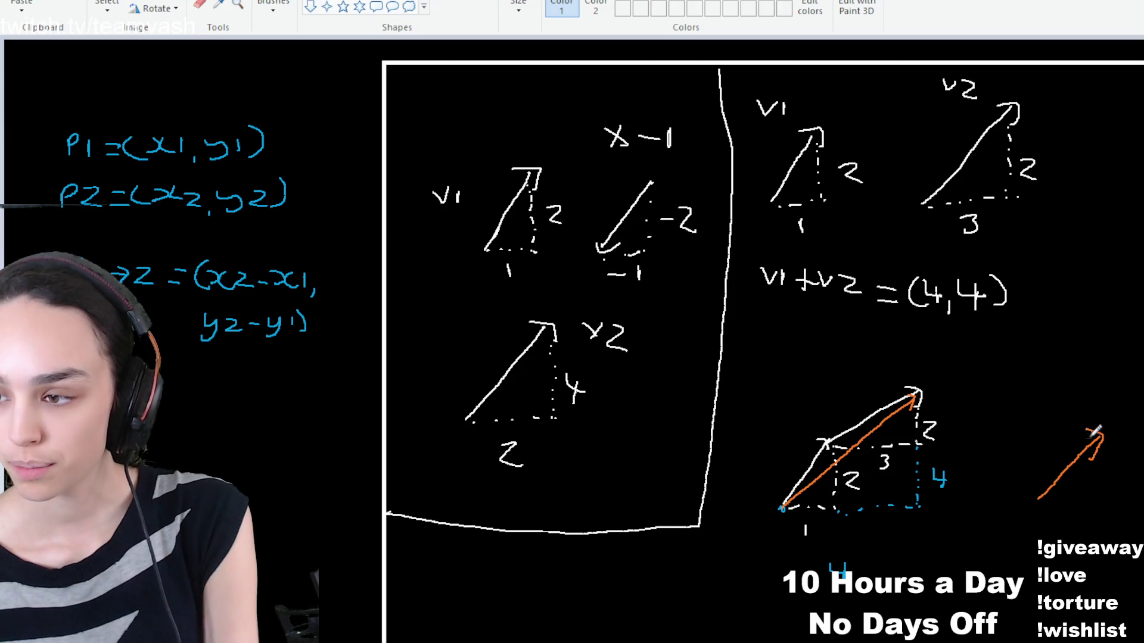
Add dashed orange guide lines and green labels -3, -2 and 1 around the new sketch
drag(1062, 429, 993, 435)
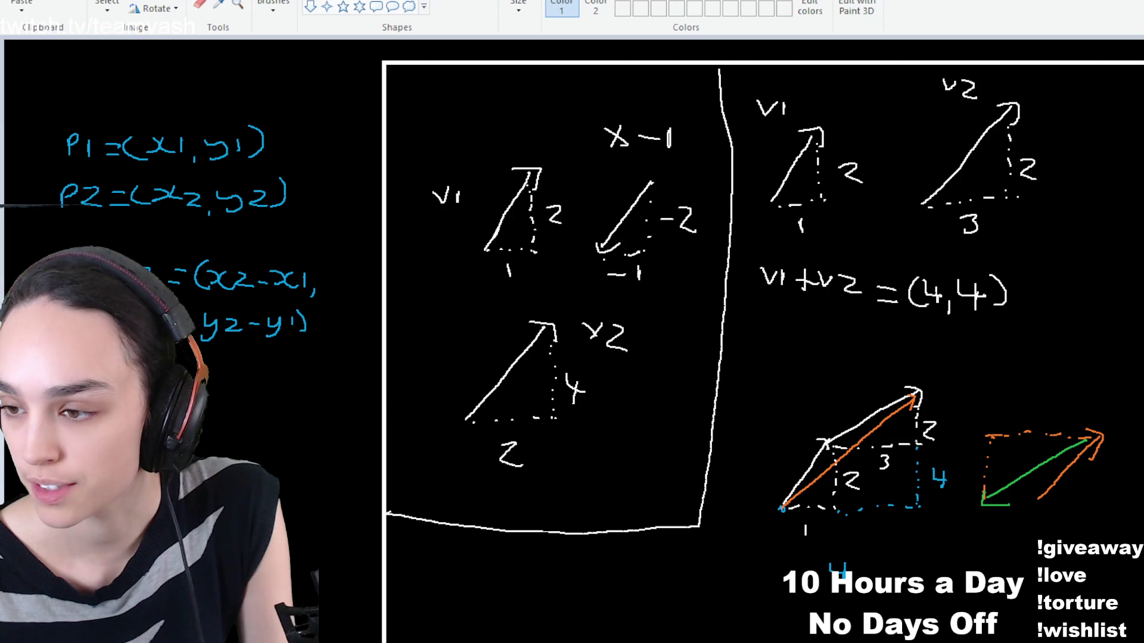
mouse_move(1024, 412)
mouse_down()
mouse_move(1052, 404)
mouse_move(1047, 421)
mouse_up()
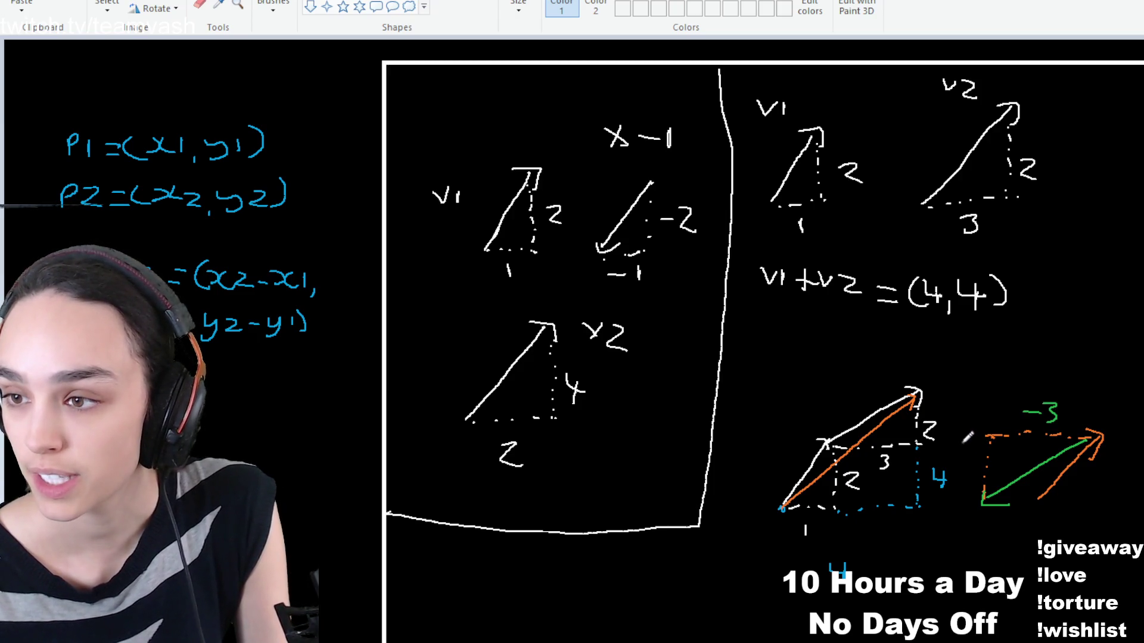
drag(962, 451, 995, 464)
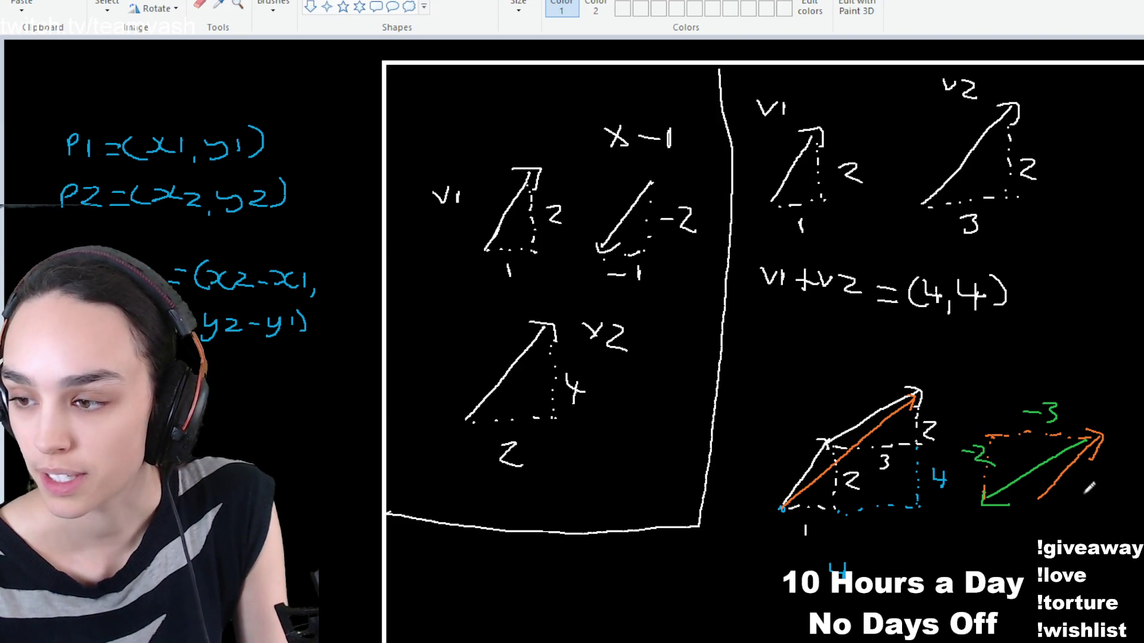
drag(1067, 510, 1068, 523)
mouse_move(1101, 481)
mouse_down()
mouse_move(1102, 495)
mouse_move(1117, 494)
mouse_up()
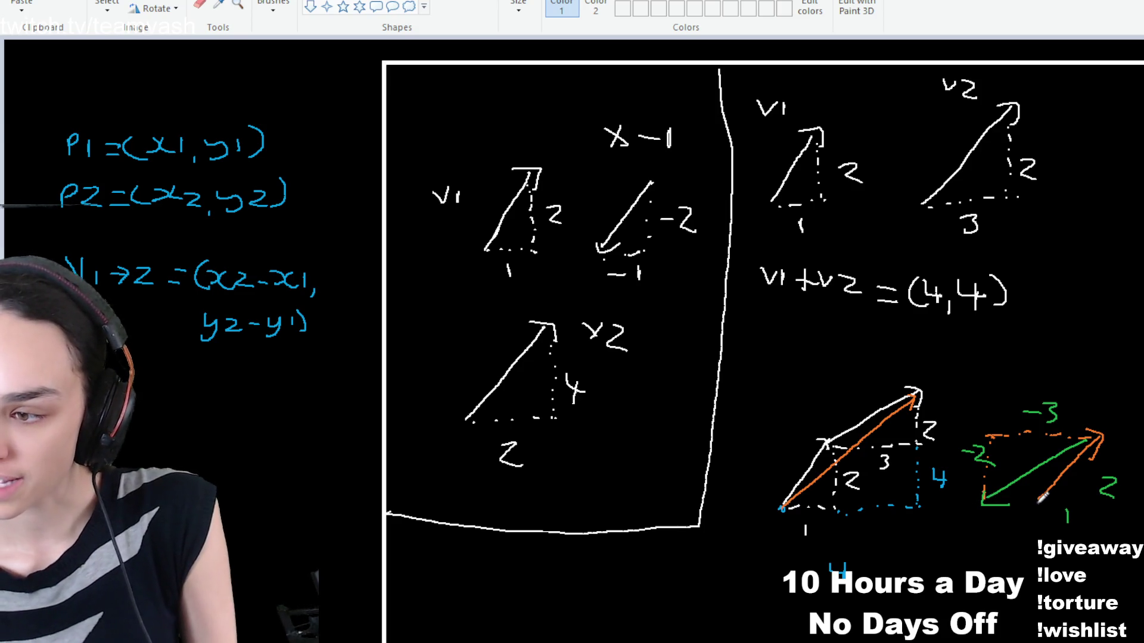
Draw a green curve under the new diagram, then return to the Unreal Editor
mouse_move(983, 507)
mouse_down()
mouse_move(1035, 505)
mouse_move(1004, 523)
mouse_move(1028, 543)
mouse_up()
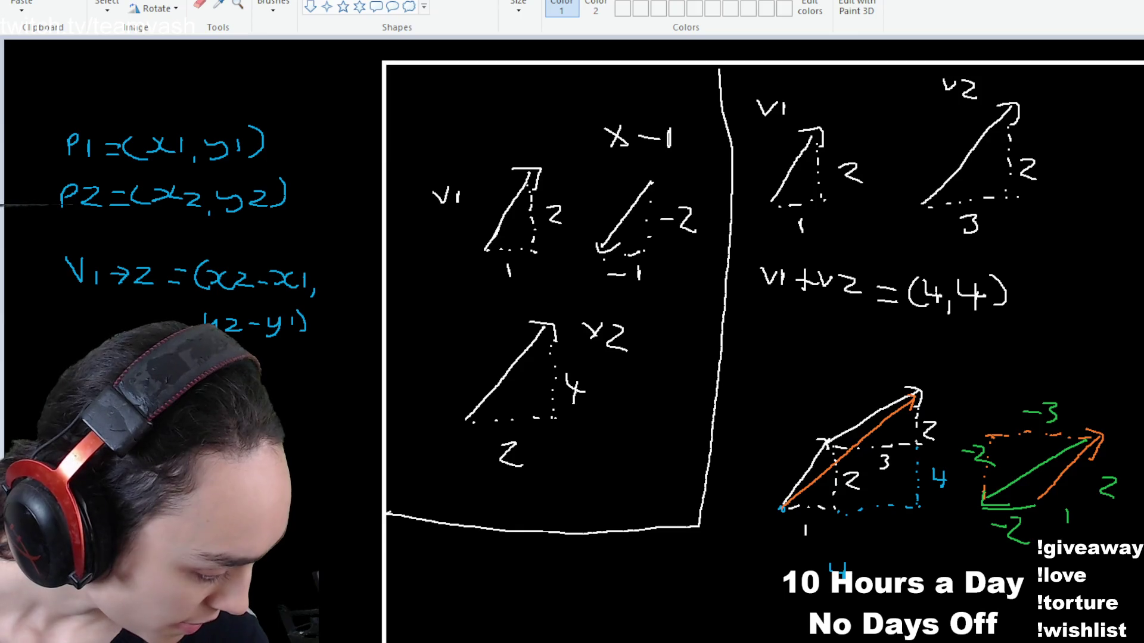
key(alt+Tab)
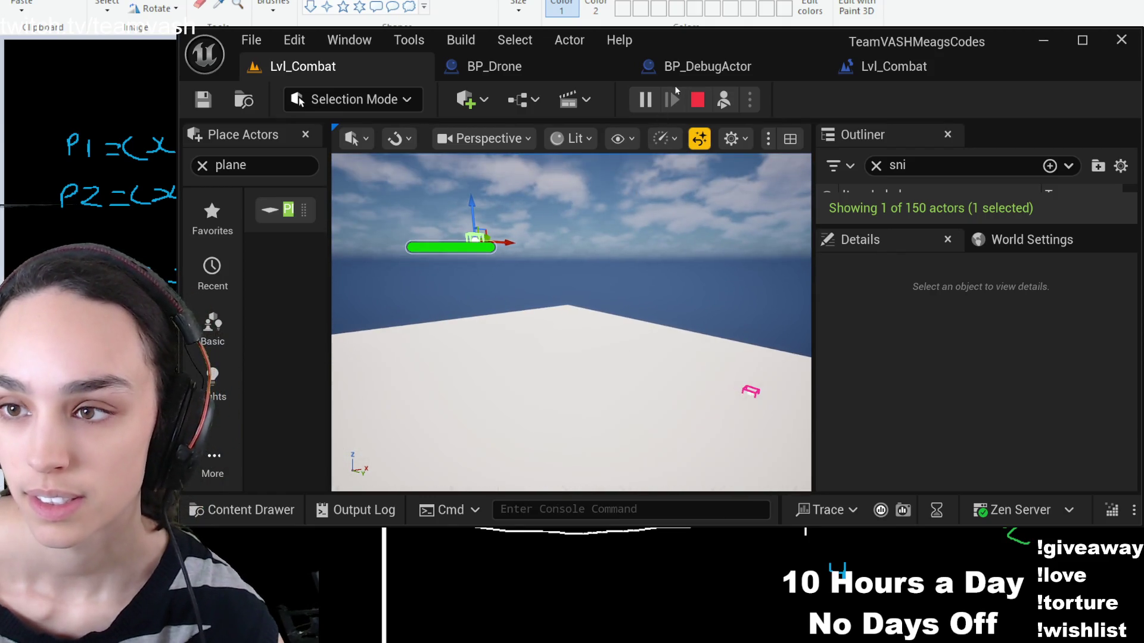
Restart the Lvl_Combat play session to watch the debug cube and lines, then stop it
click(696, 101)
click(644, 100)
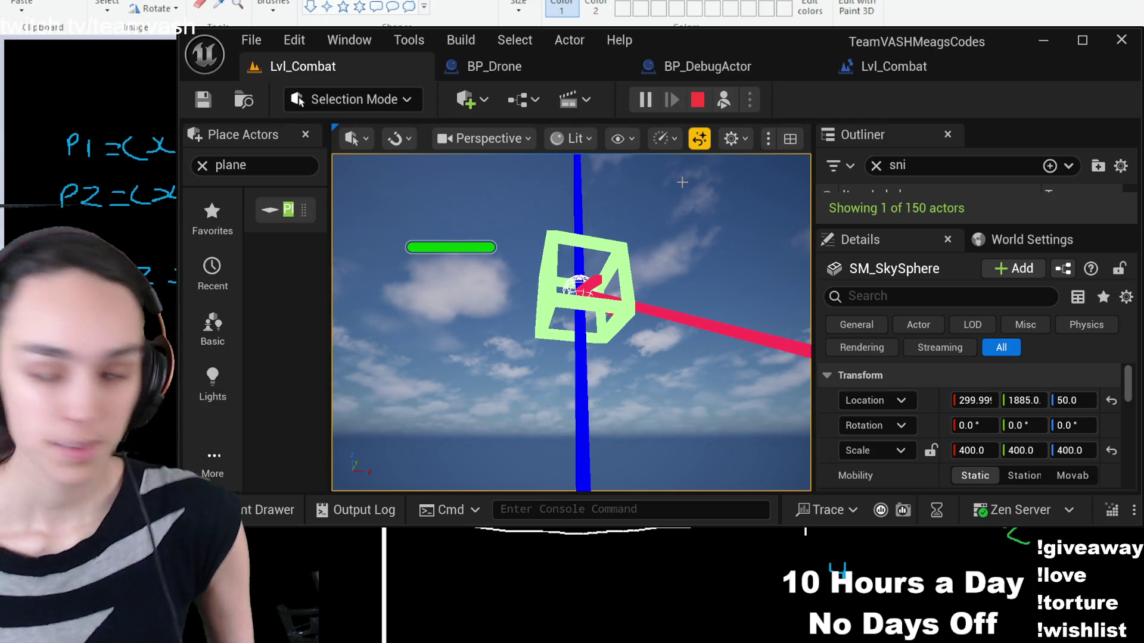
click(698, 100)
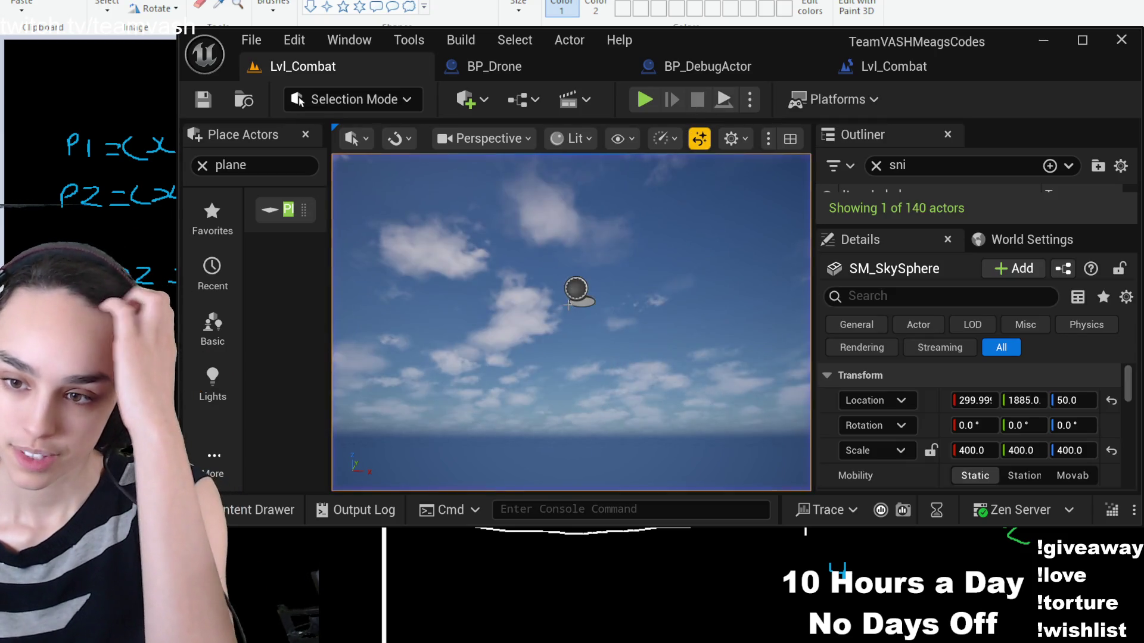
click(893, 76)
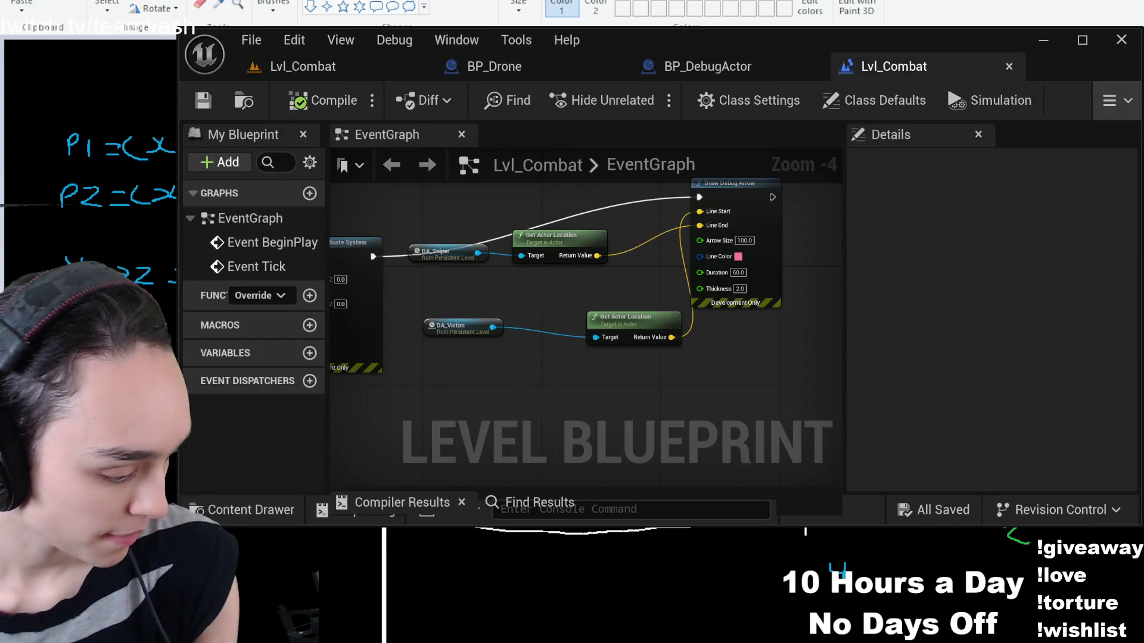
Glance at the Paint drawing, then return to the Lvl_Combat level viewport
key(alt+Tab)
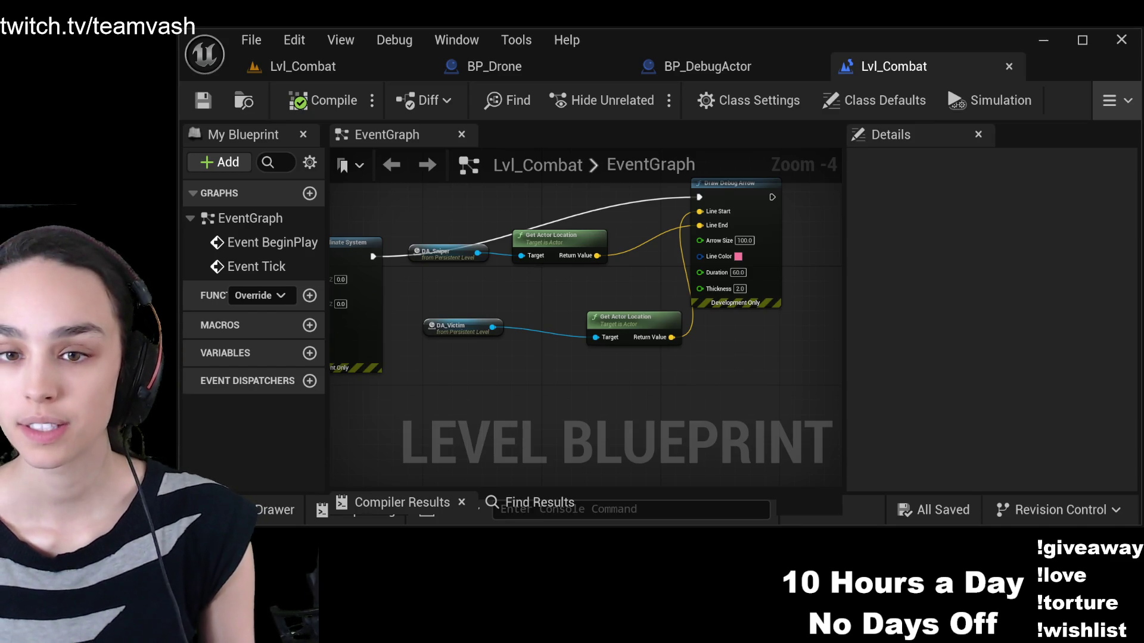
click(303, 67)
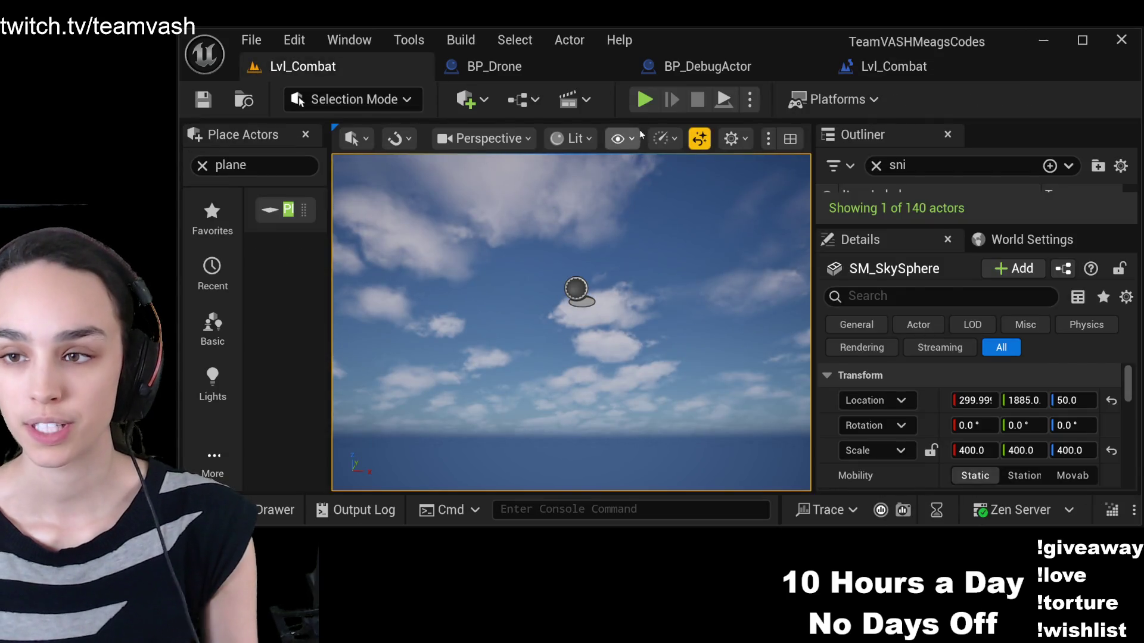
Run a short Play-in-Editor test of Lvl_Combat to view the debug lines, then stop it
click(644, 99)
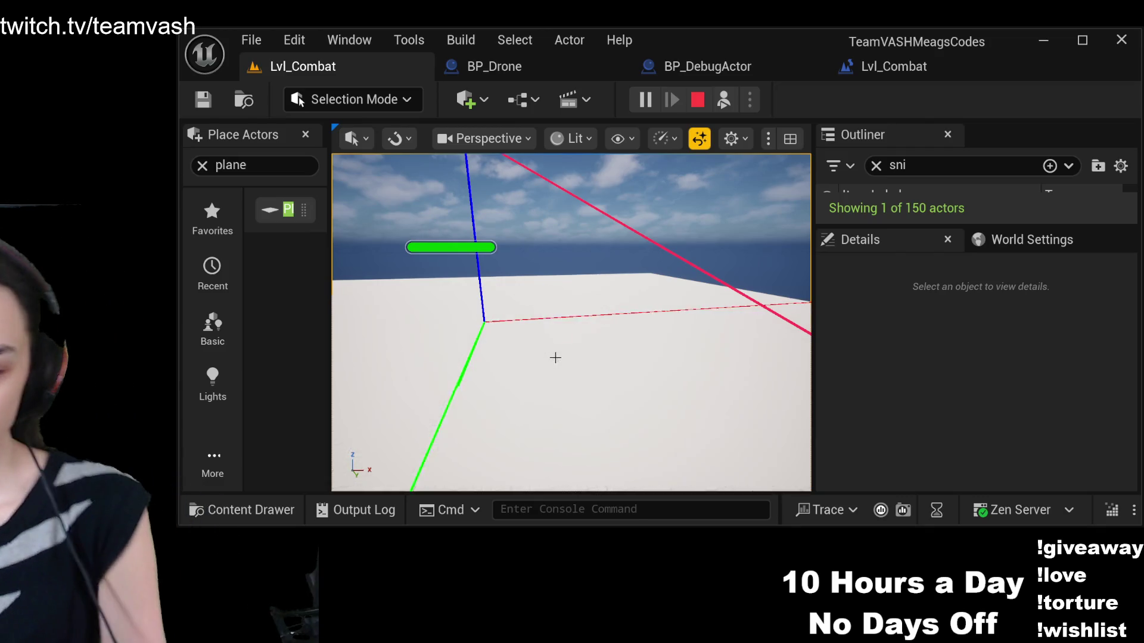
click(698, 101)
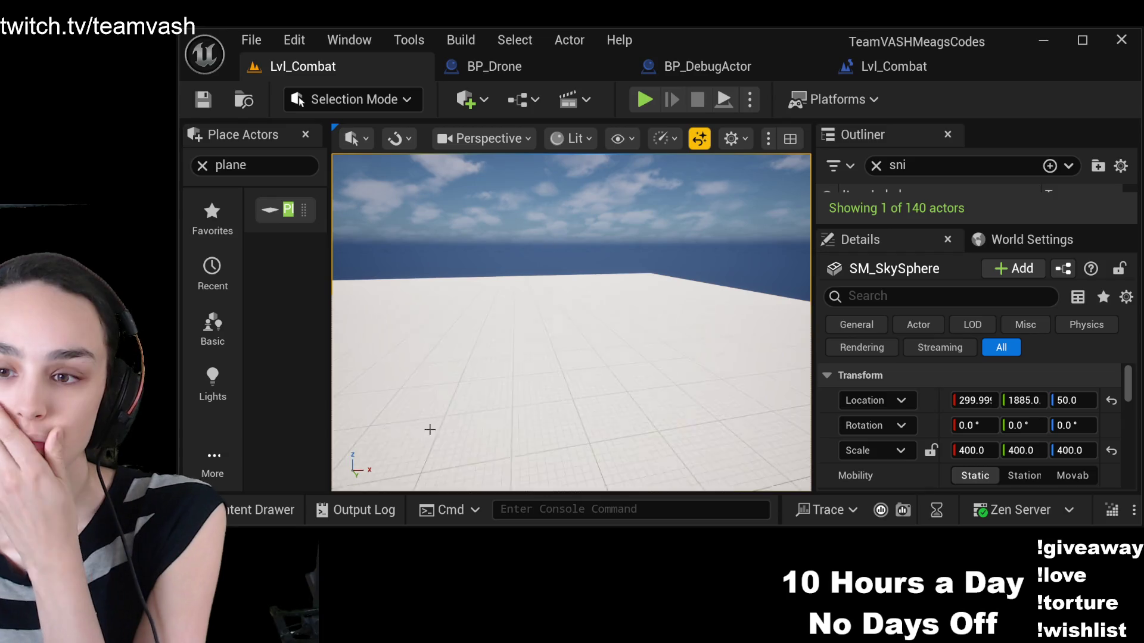
Drag a BP_DebugActor from the Content Drawer into the middle of the level
key(ctrl+space)
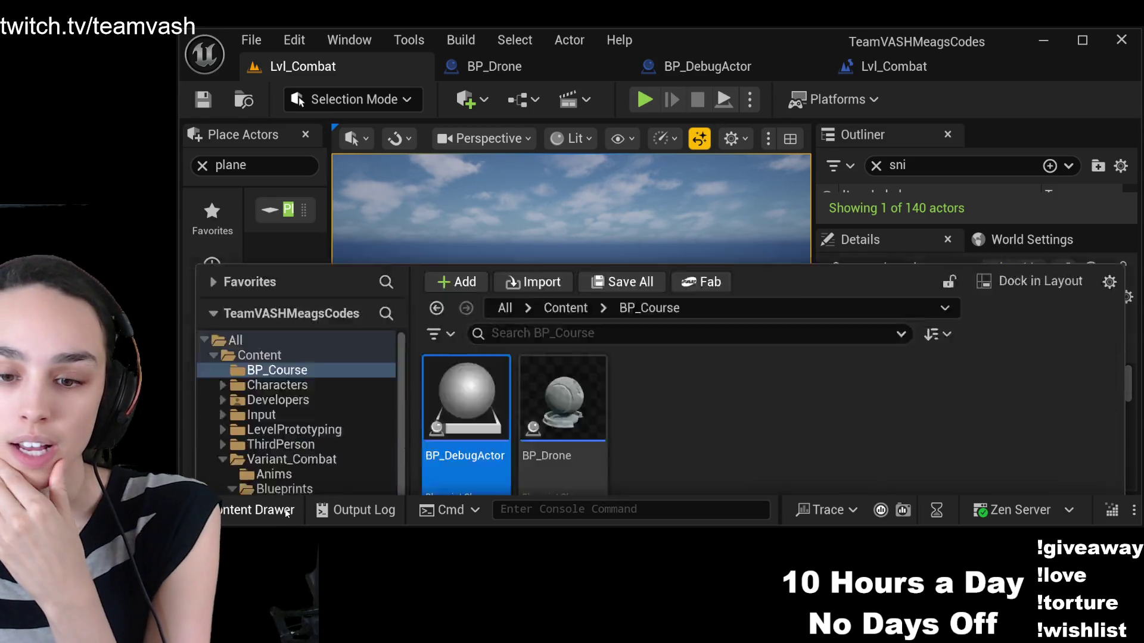
key(ctrl+space)
mouse_move(685, 57)
mouse_down()
mouse_move(552, 279)
mouse_move(557, 291)
mouse_up()
Set the debug actor's location to X 200, Y 200 and save the level
click(977, 380)
text(200)
click(1023, 381)
text(200)
key(Return)
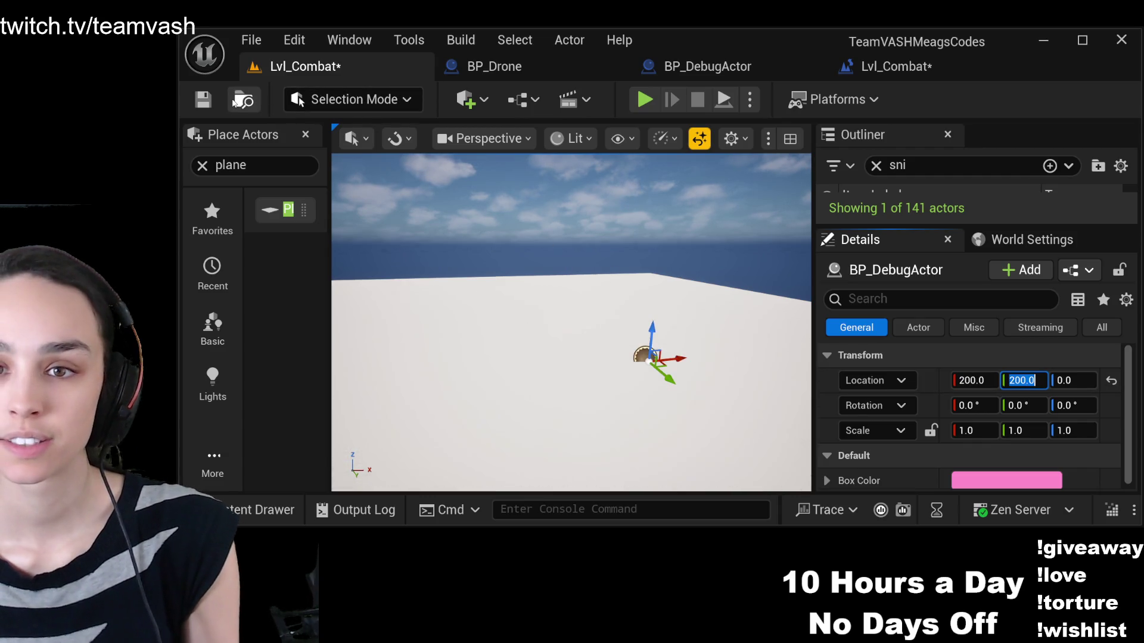
key(ctrl+s)
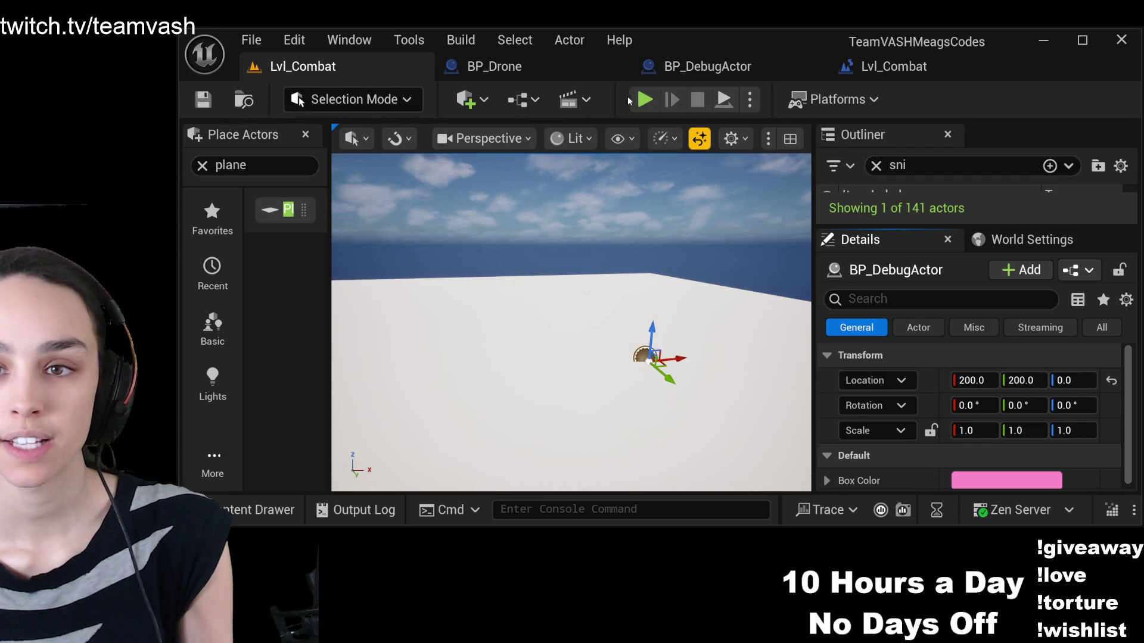
Play the level, eject from the player, and fly down to view the debug-drawn drones
click(644, 99)
click(722, 100)
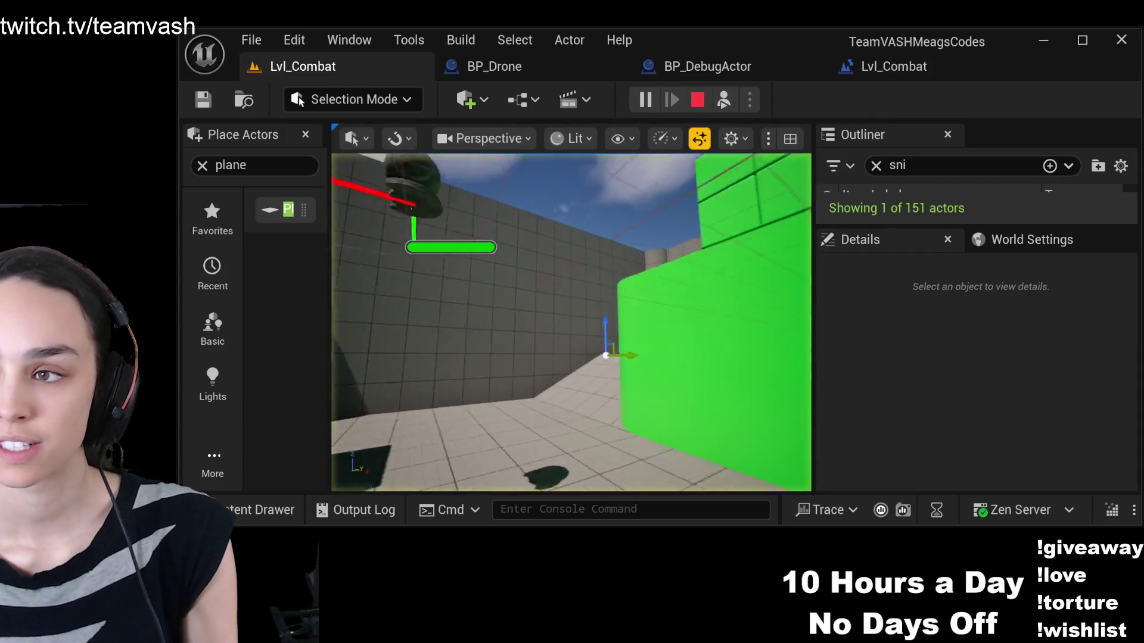
key(w)
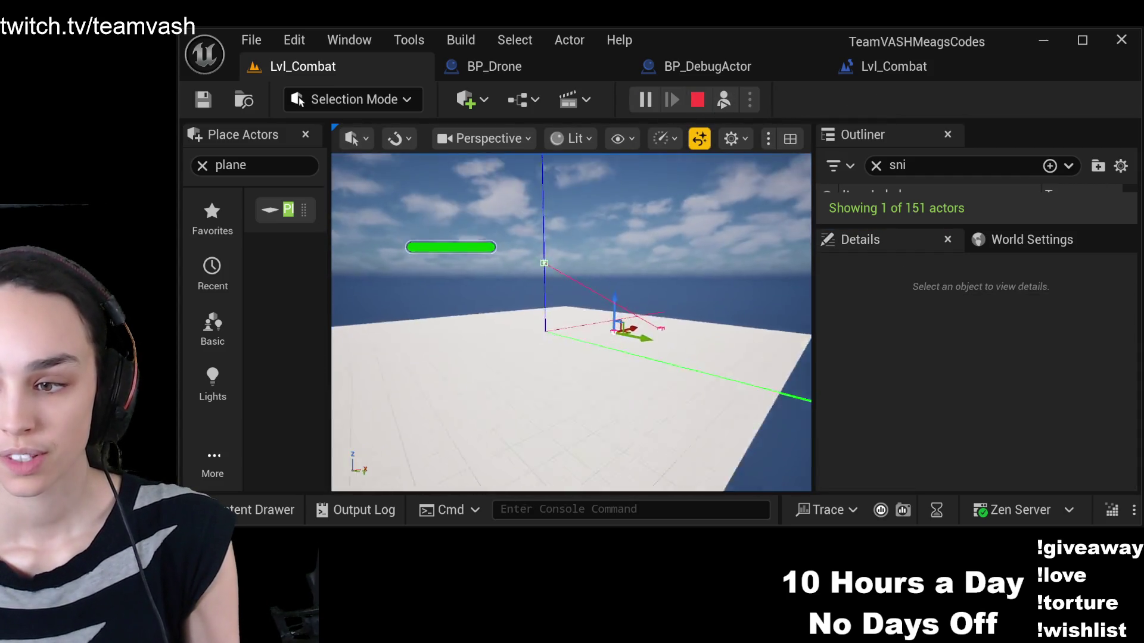
scroll(593, 326, down, 3)
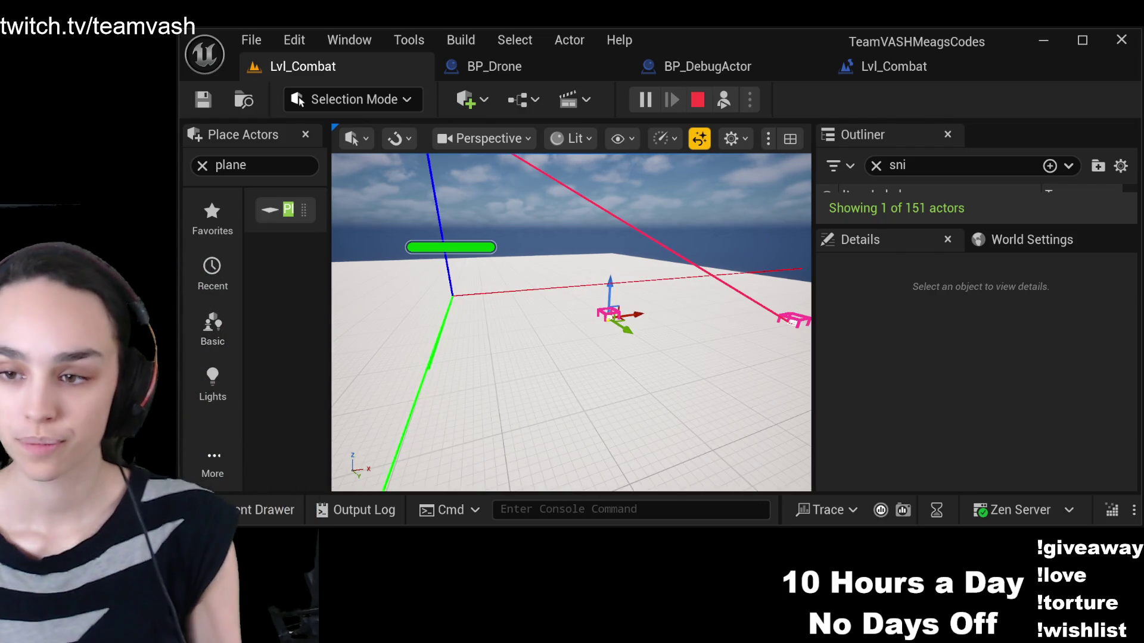
click(614, 319)
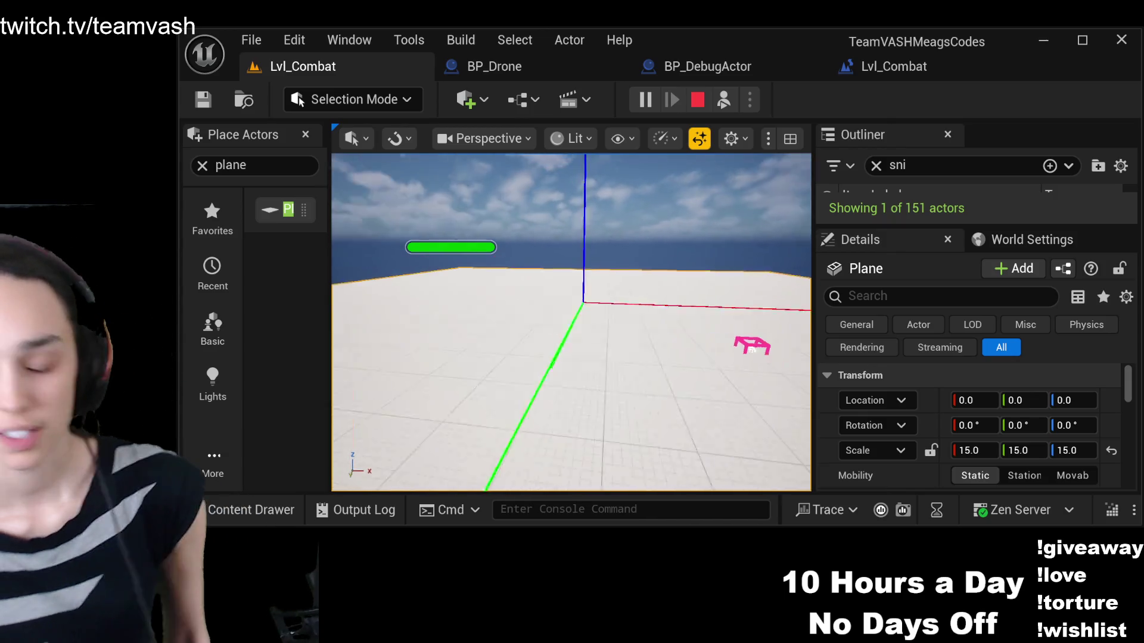
Stop playing and drag a second BP_Drone, BP_Drone2, from the content assets into the level
key(Escape)
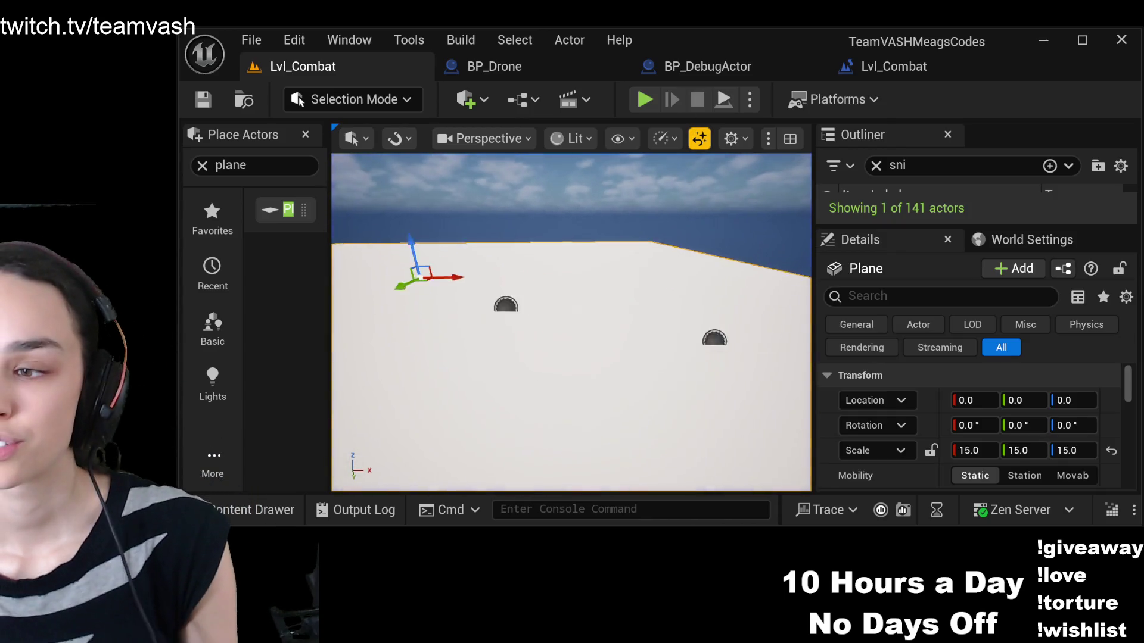
click(549, 292)
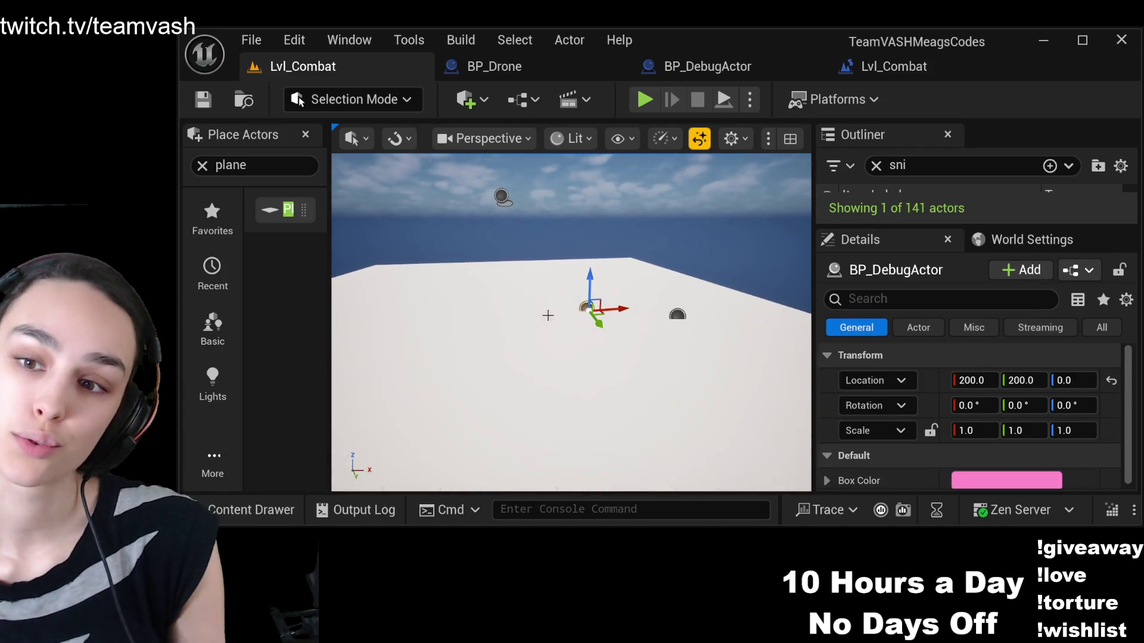
click(251, 510)
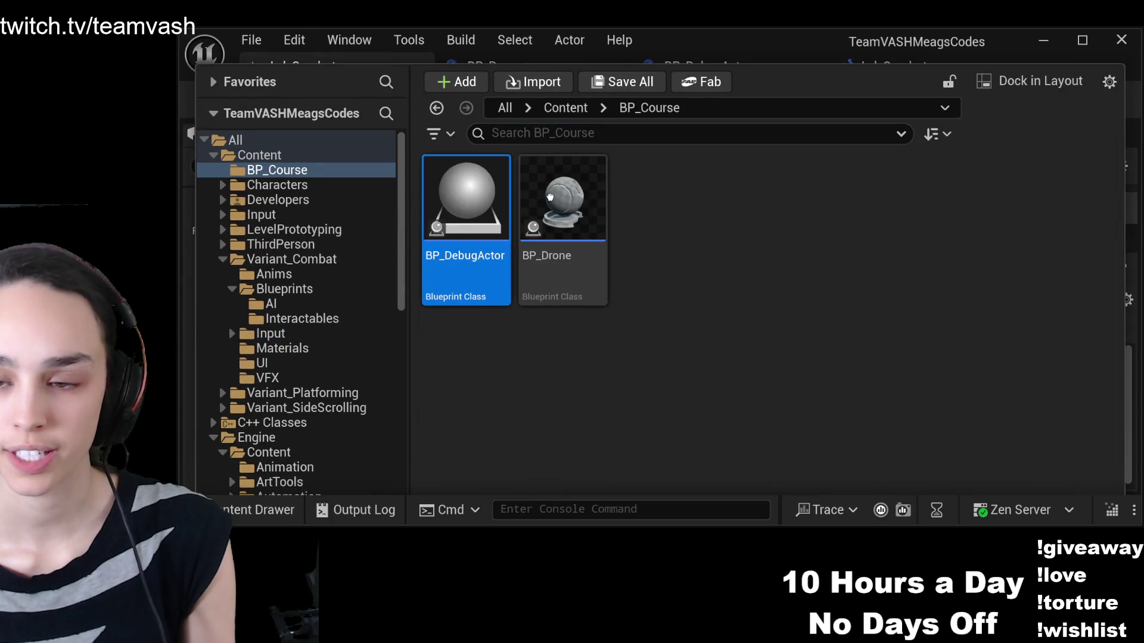
click(548, 214)
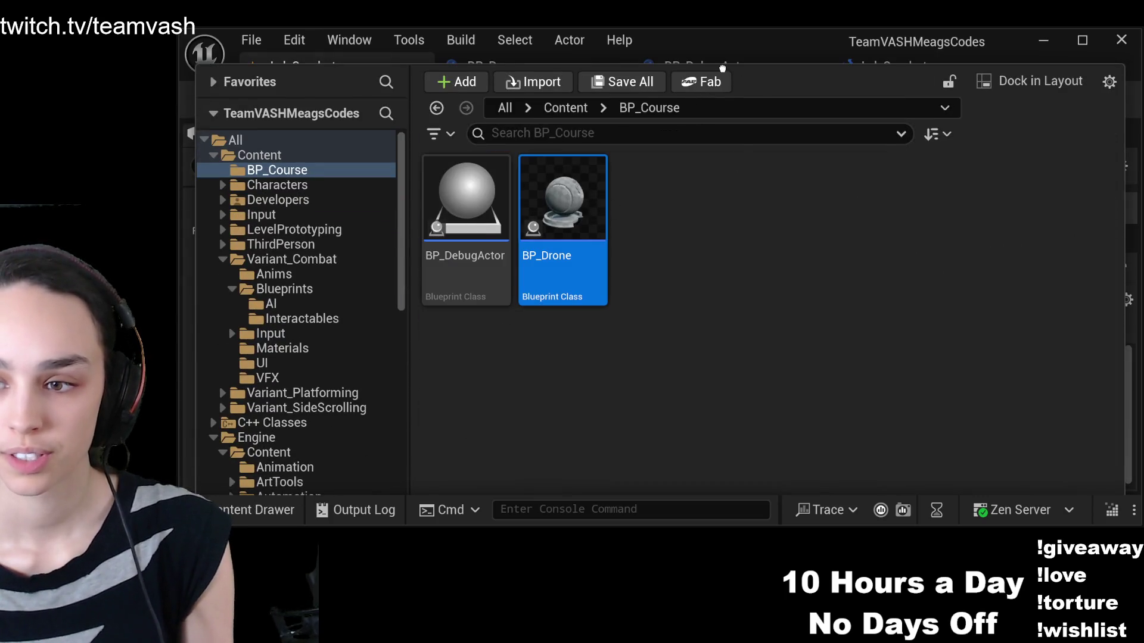
click(604, 144)
drag(605, 144, 513, 365)
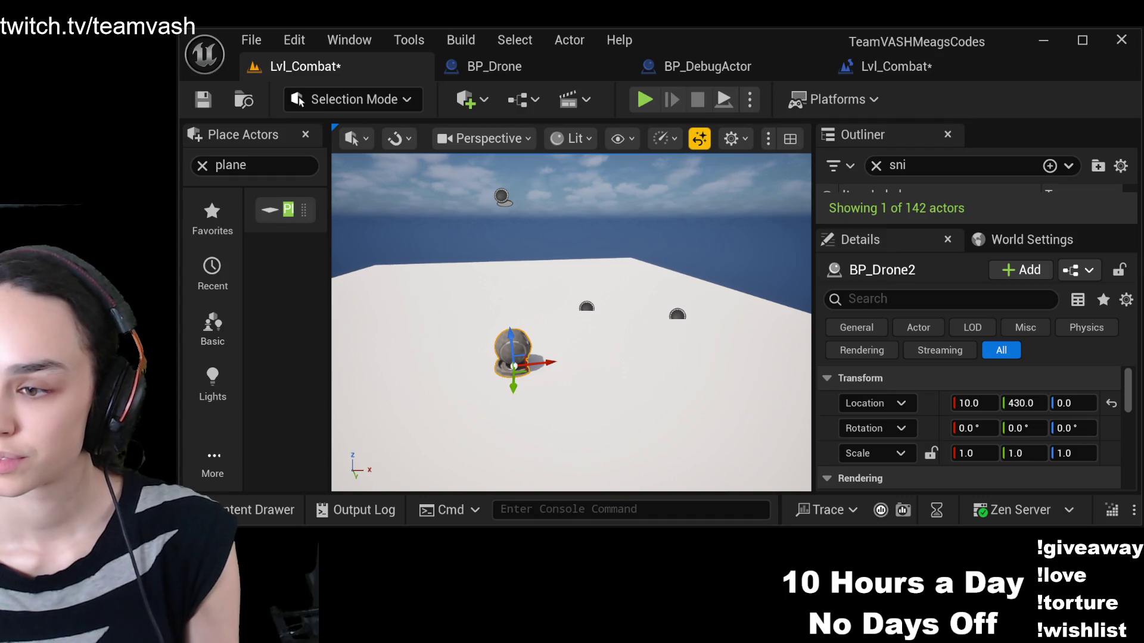
Set BP_Drone2's location to 300, 0, 200 and start playing the level
click(969, 403)
text(300)
key(Tab)
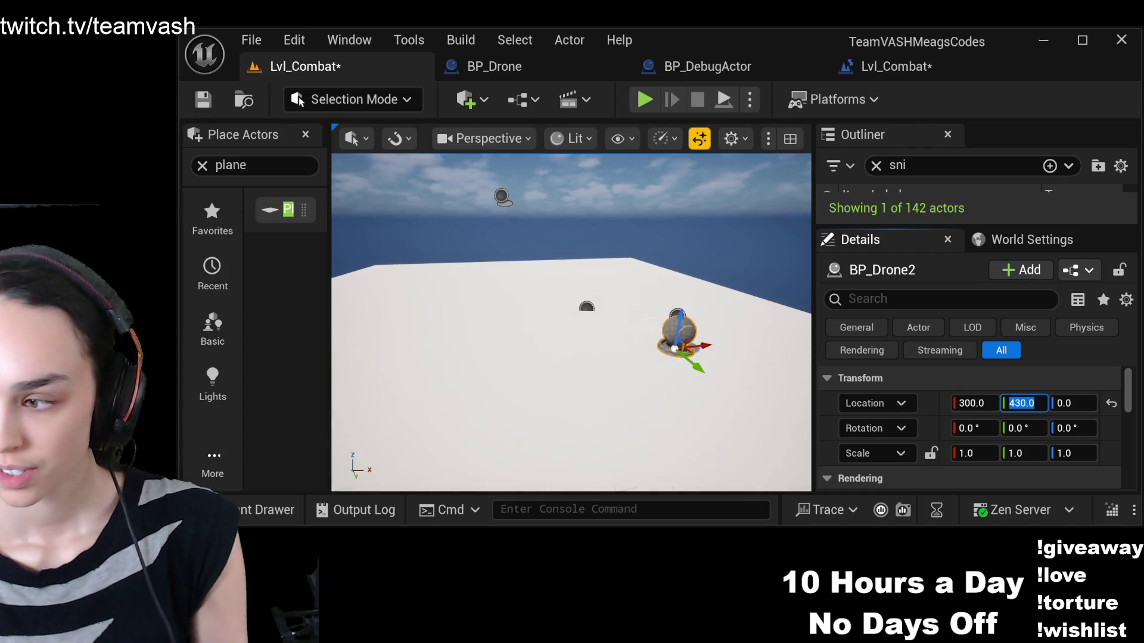
text(0)
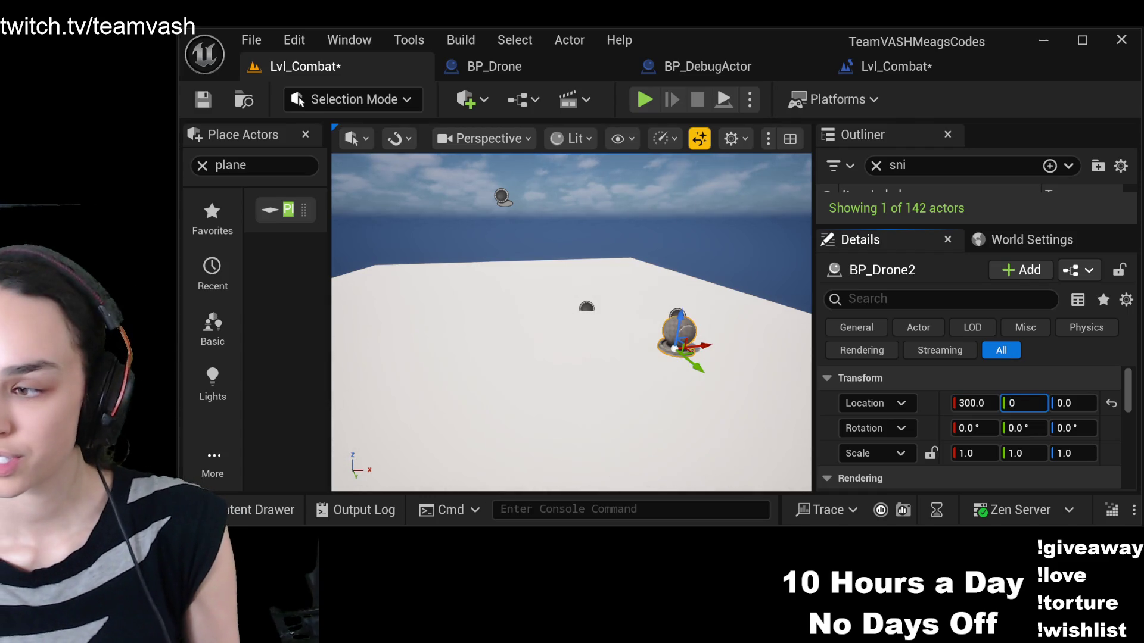
key(Tab)
text(200)
key(Return)
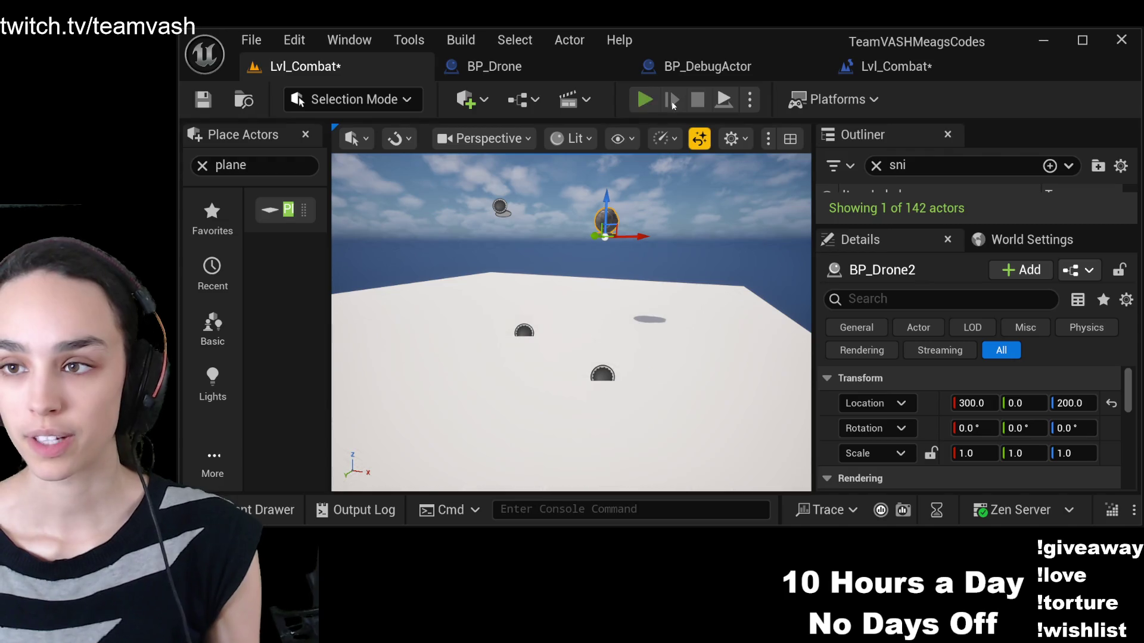
click(644, 100)
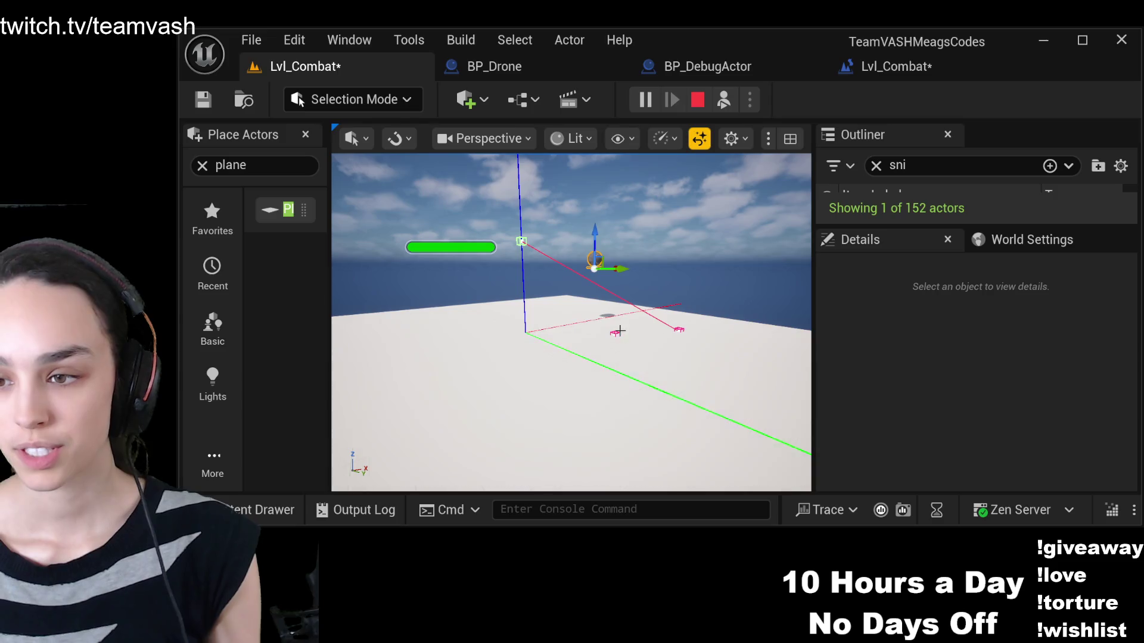
click(619, 331)
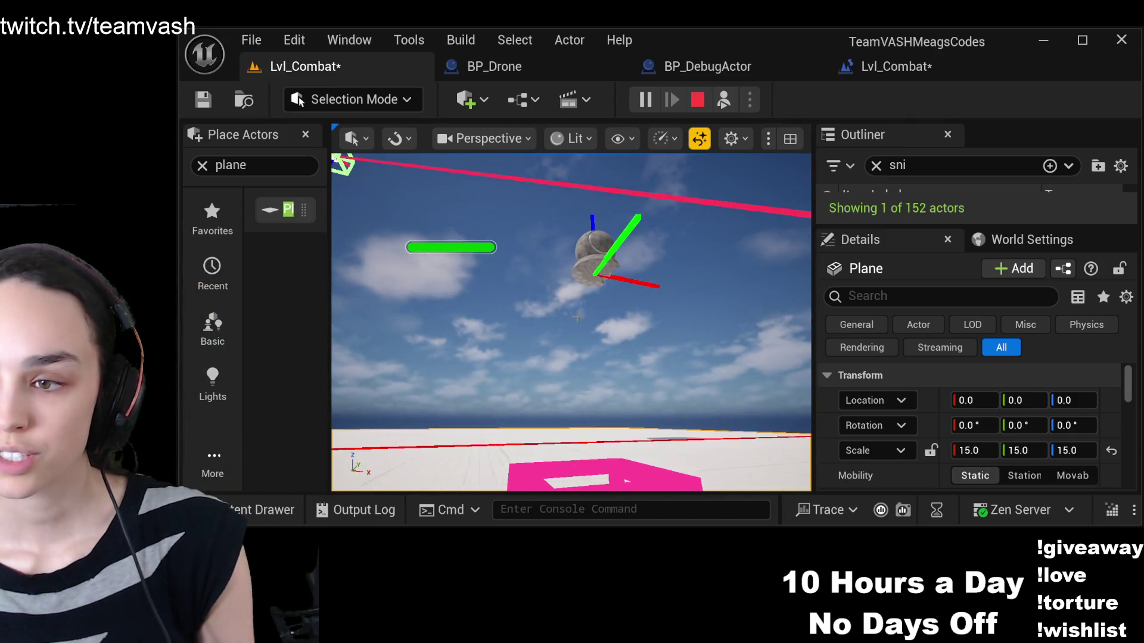
click(601, 267)
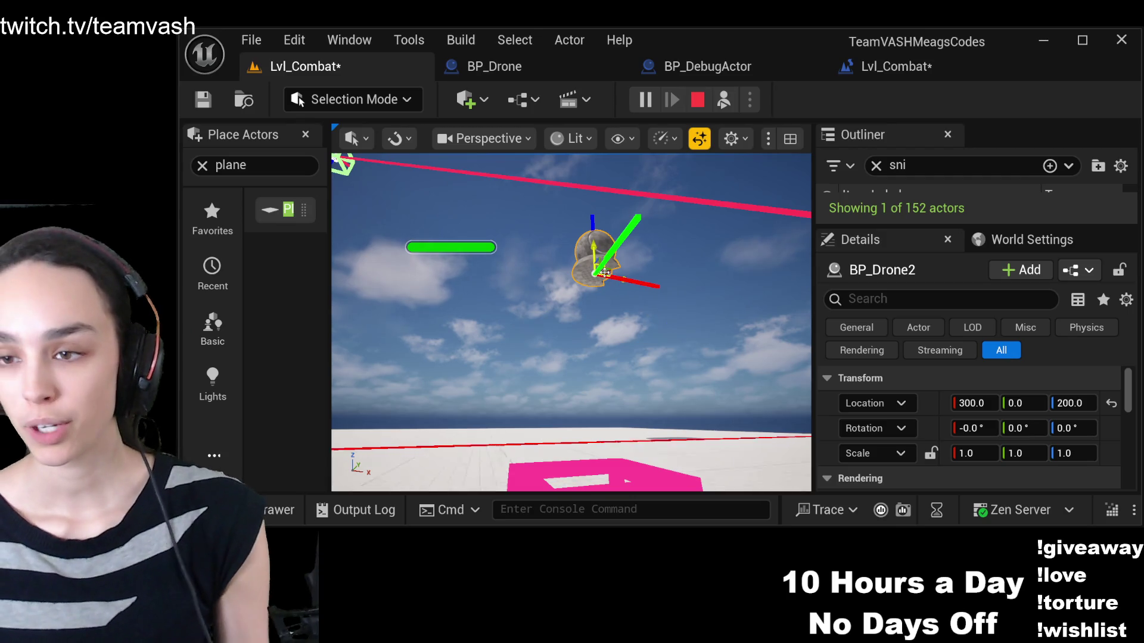
click(592, 434)
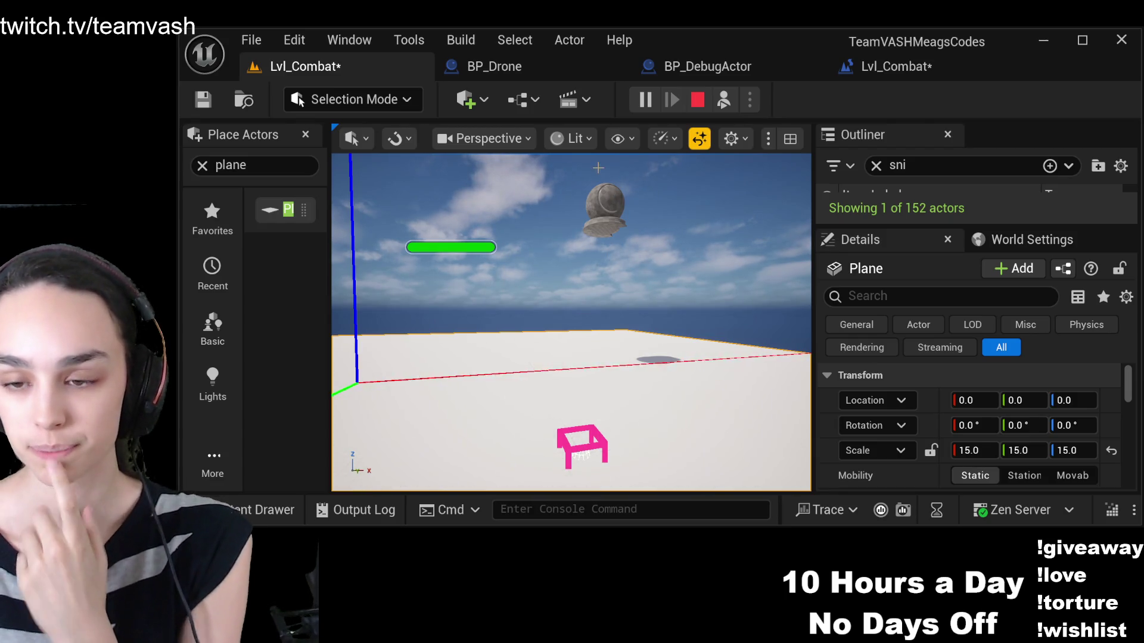
click(623, 385)
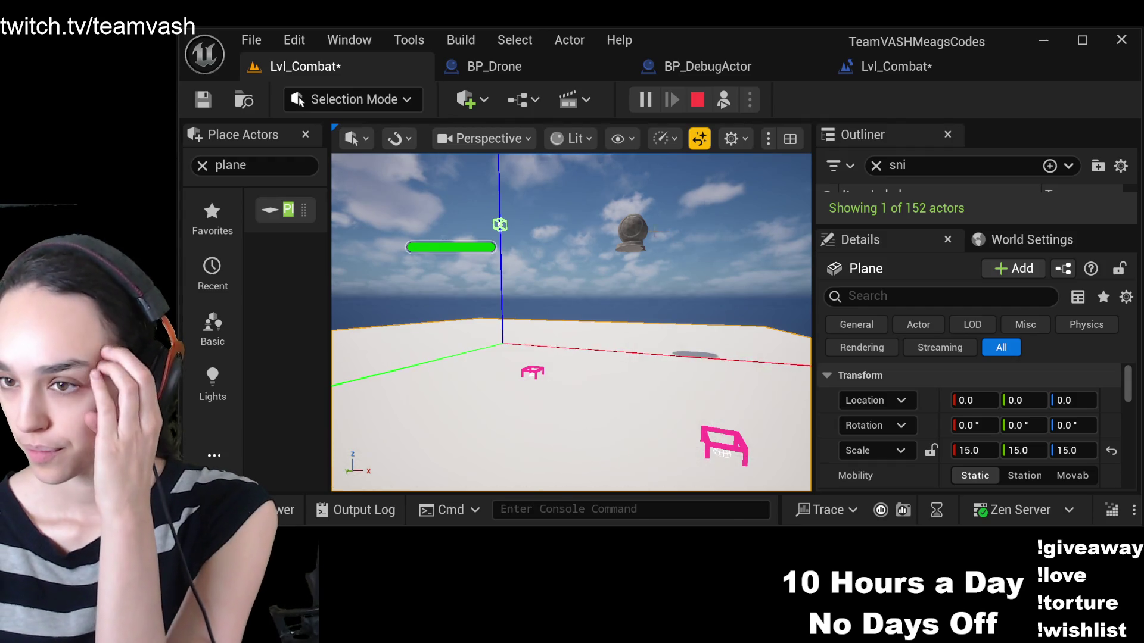
Select the hovering drone BP_Drone2 in the running play viewport
click(623, 239)
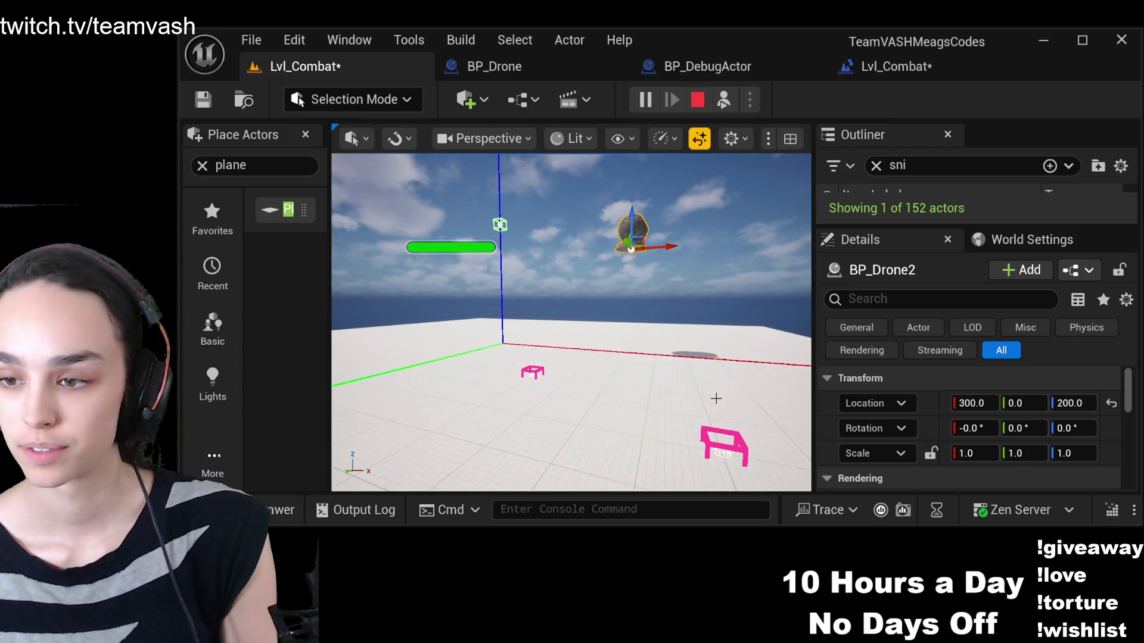
Shift the game view sideways as BP_Drone2 travels along X until its location reads 180, 0, 200
key(a)
key(d)
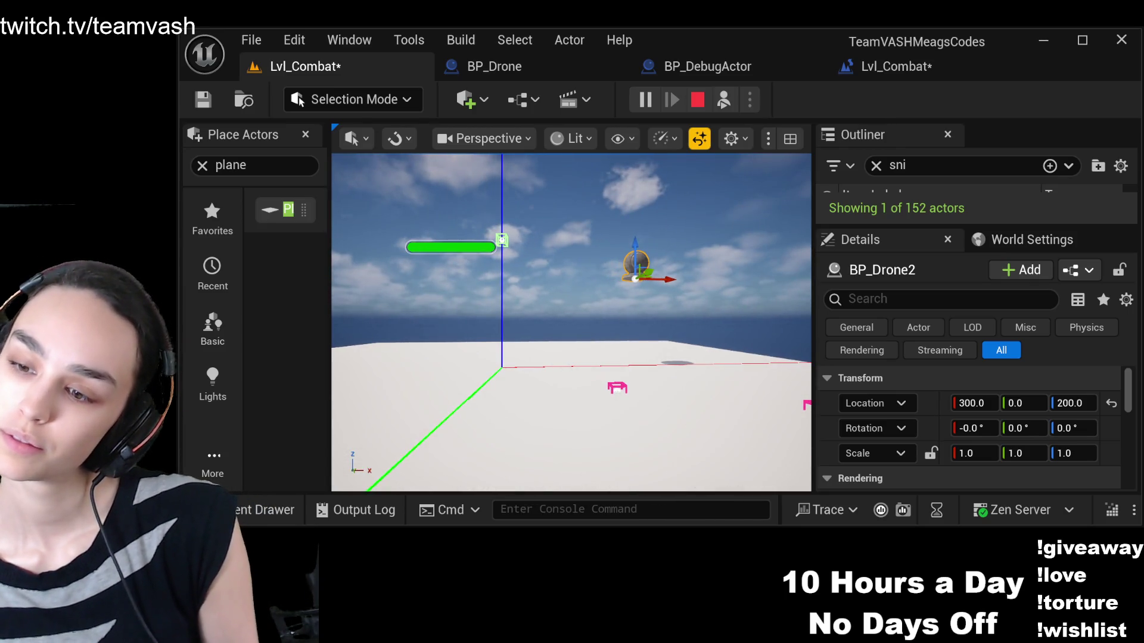
key(d)
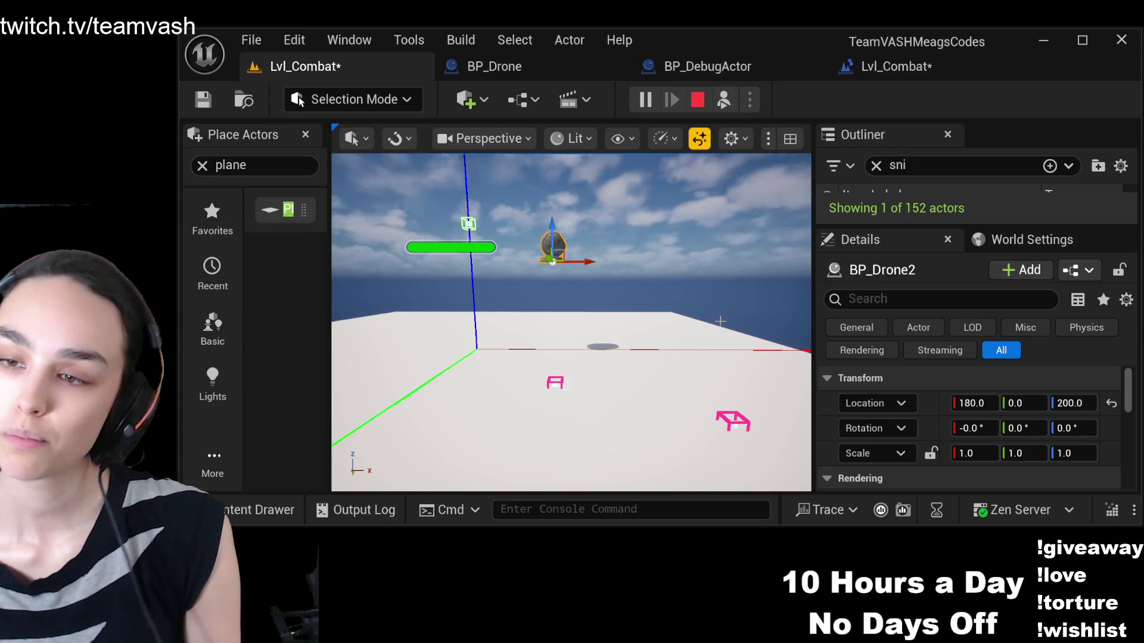
Drag BP_Drone2 along X, set its Location X back to 300, then select the floor plane
drag(650, 303, 707, 305)
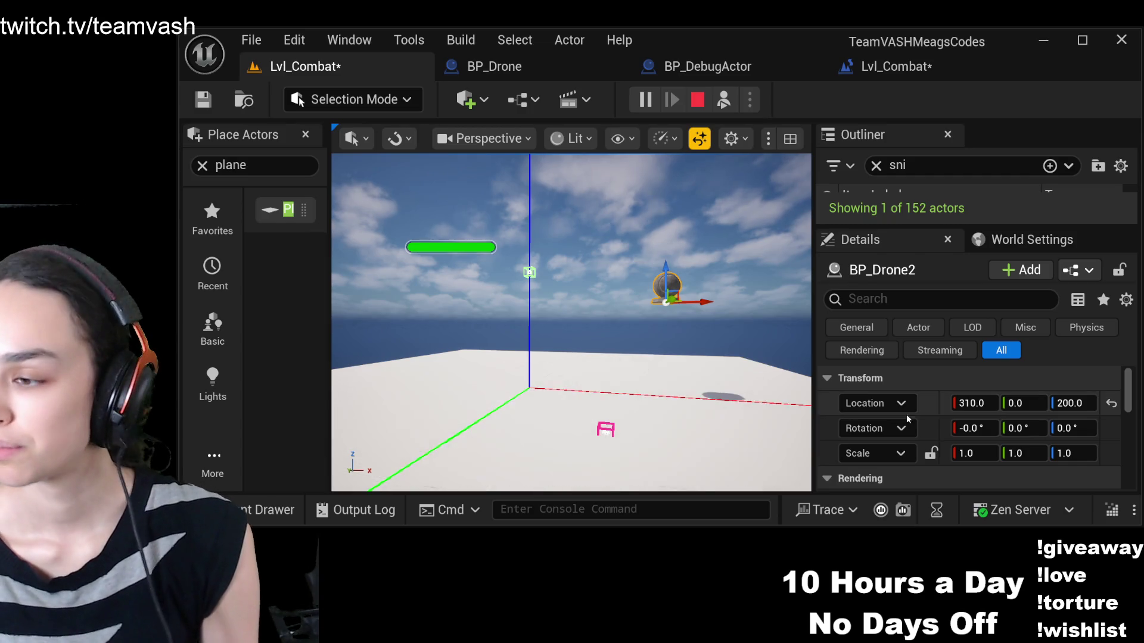
click(963, 403)
text(300)
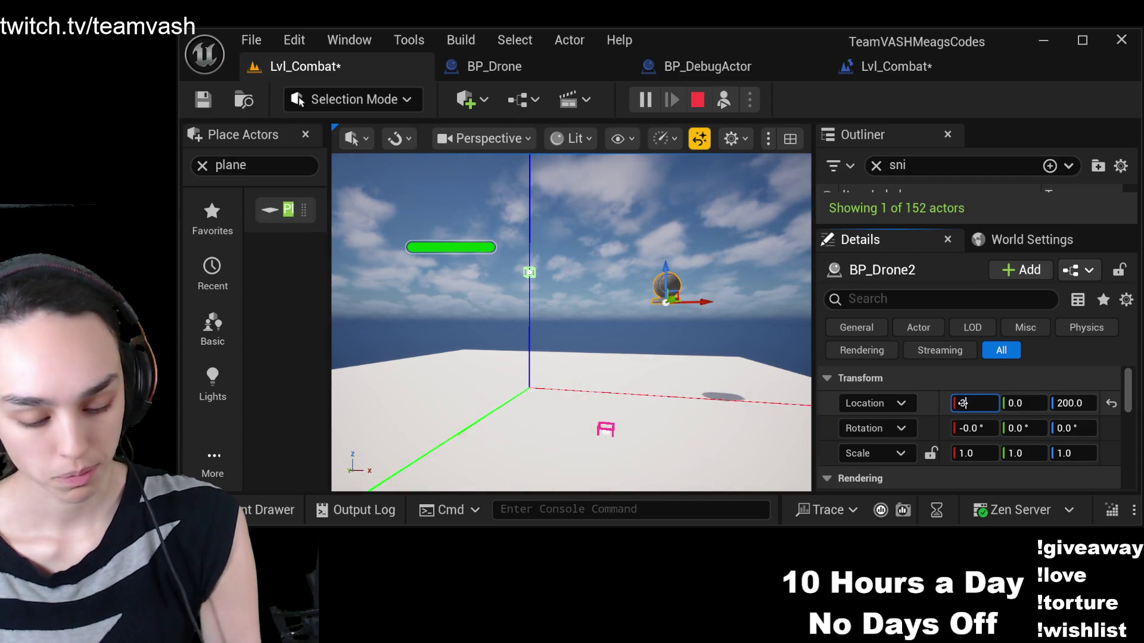
key(Return)
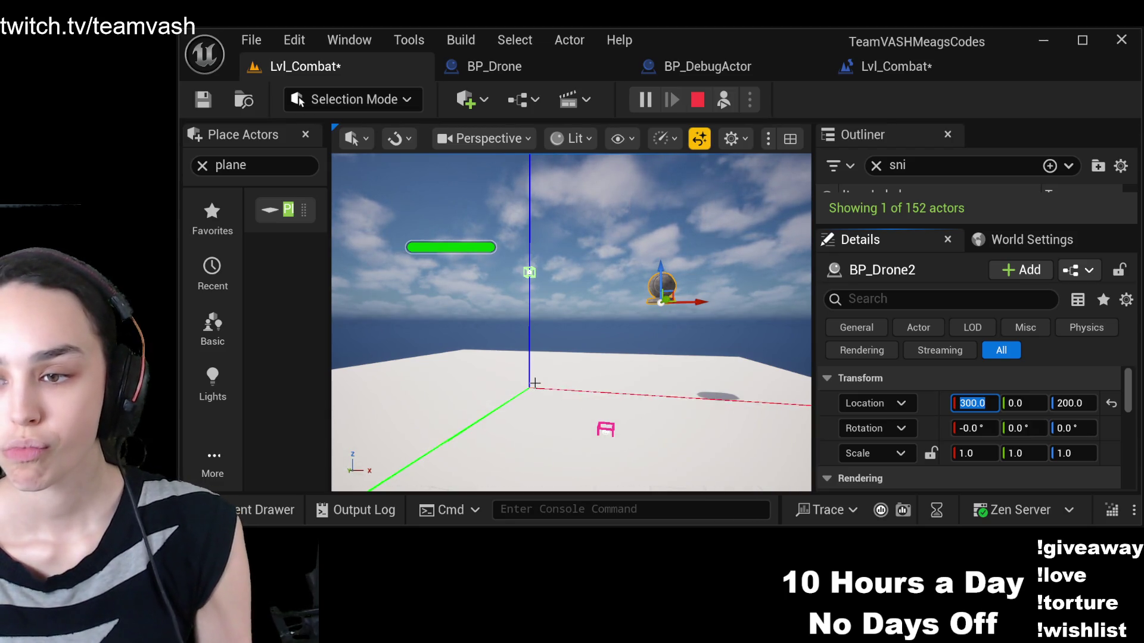
drag(607, 426, 604, 415)
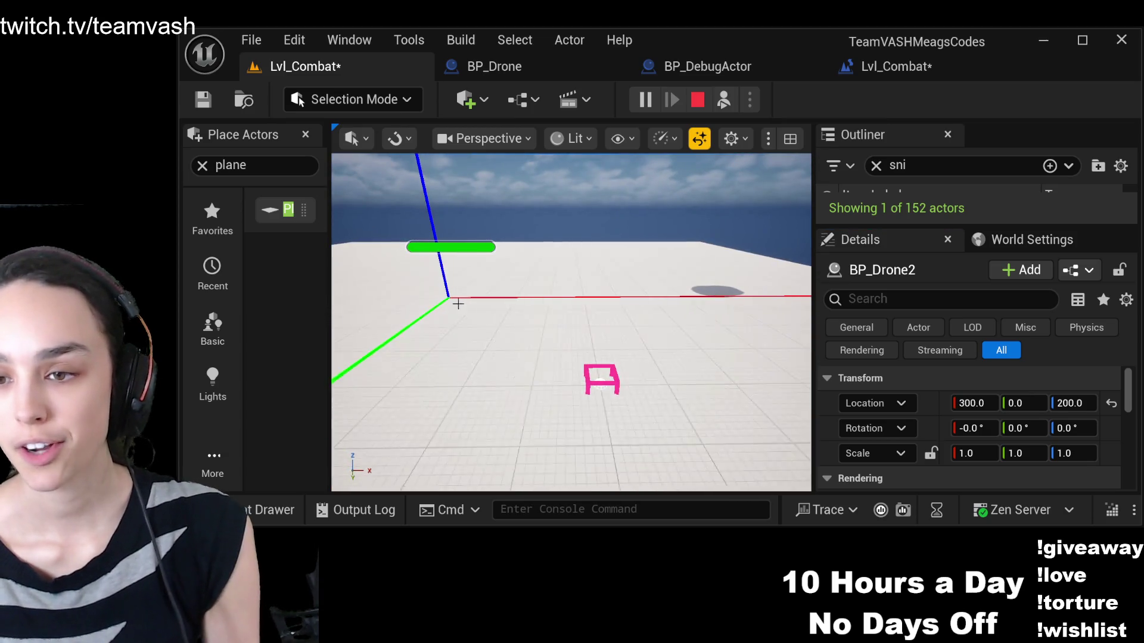
click(613, 401)
Select the hovering BP_Drone2 in the running viewport so Details shows its 300, 0, 200 location
mouse_move(613, 401)
mouse_down()
mouse_move(609, 417)
mouse_move(605, 381)
mouse_up()
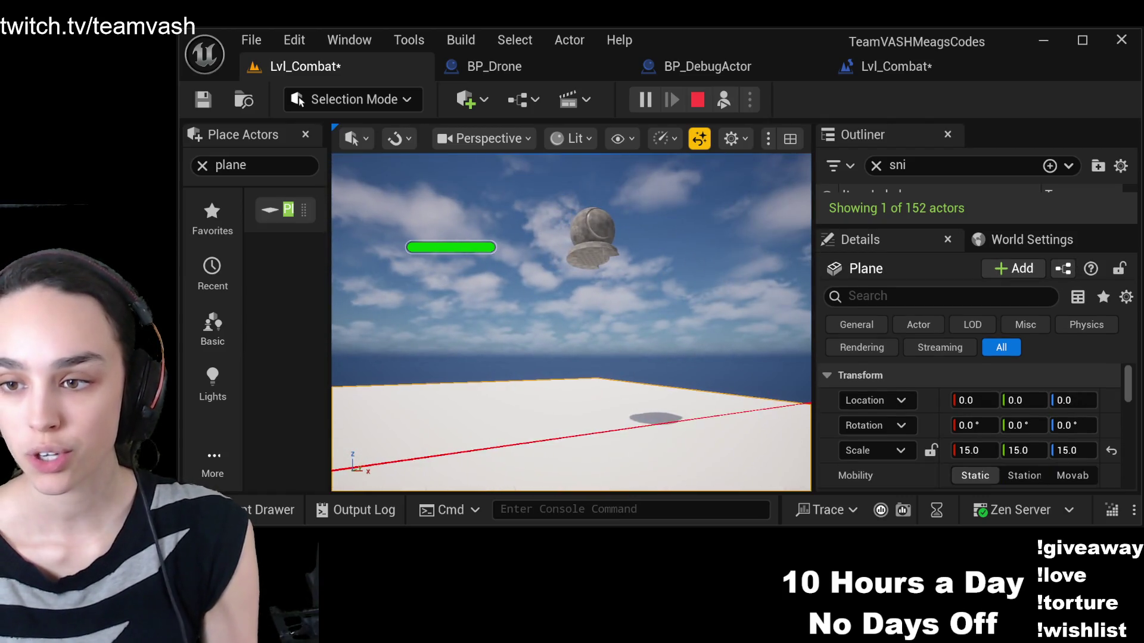
click(593, 229)
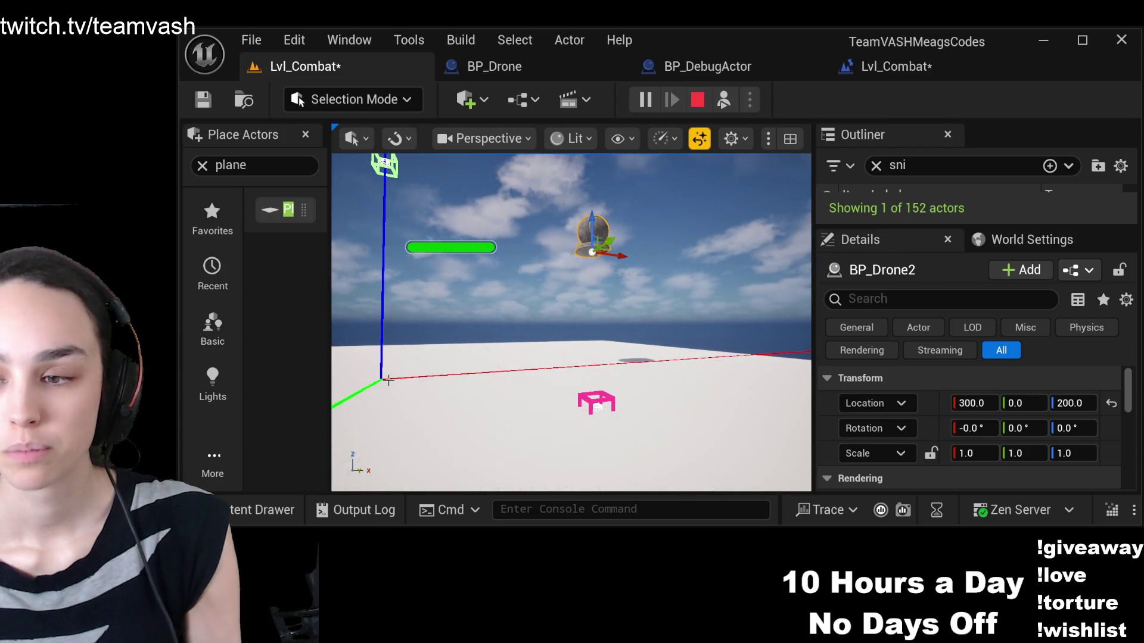
drag(651, 376, 637, 358)
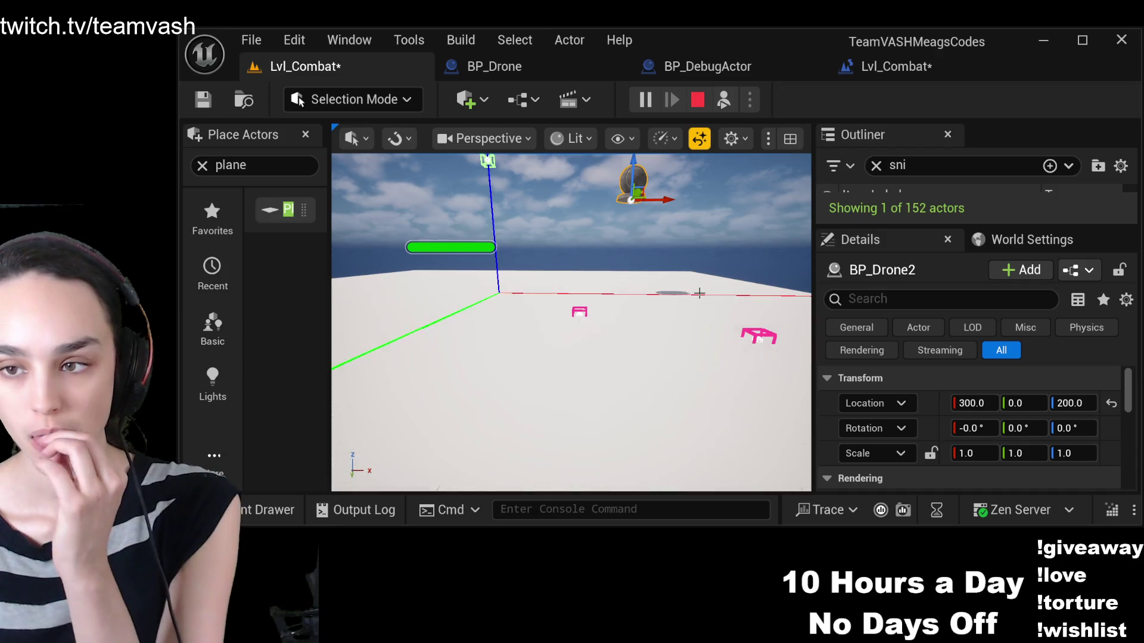
Turn the camera about 90° right to view the debug lines and boxes, then resume game control
mouse_move(699, 294)
mouse_down()
mouse_move(768, 294)
mouse_move(721, 346)
mouse_move(477, 420)
mouse_up()
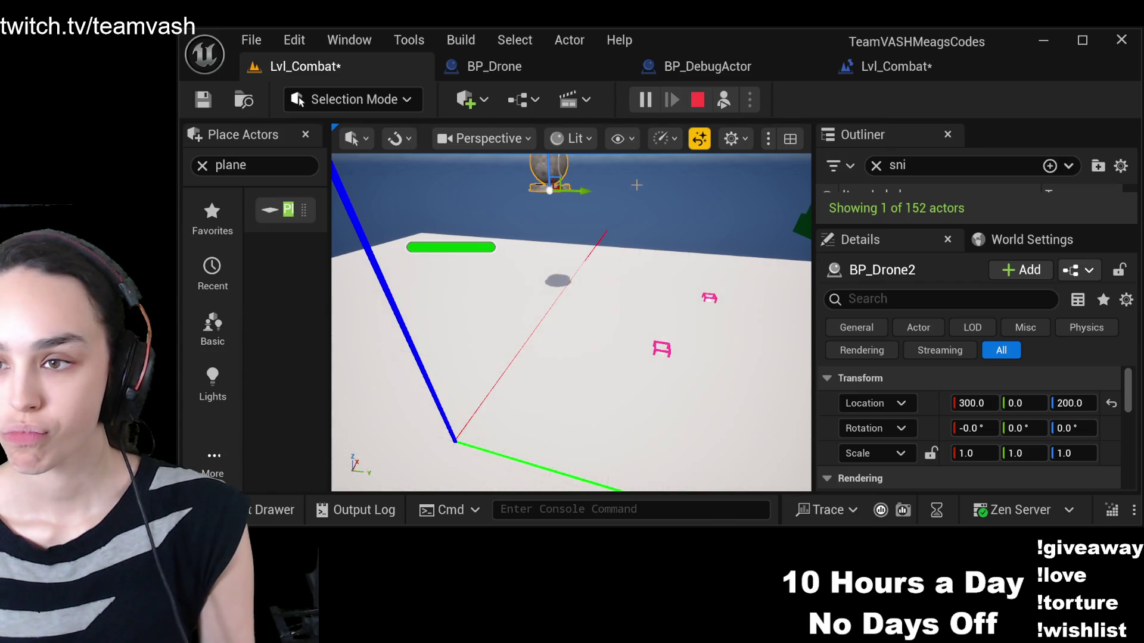
click(628, 302)
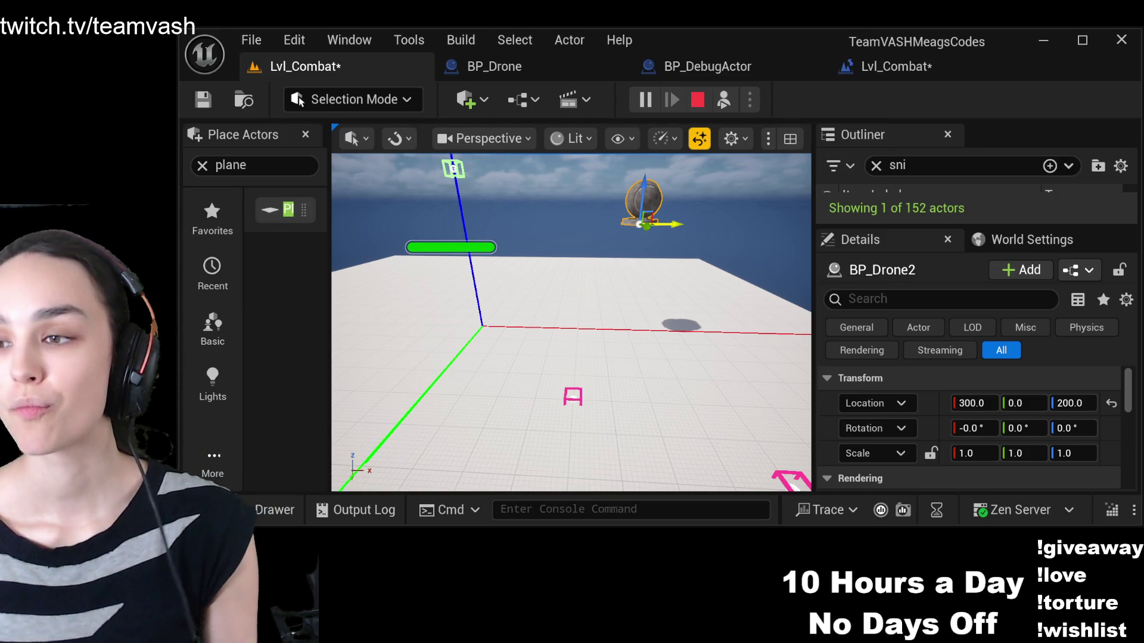
Set BP_Drone2's Location X to 500 and Location Y to 200 in the Details panel
drag(605, 304, 605, 286)
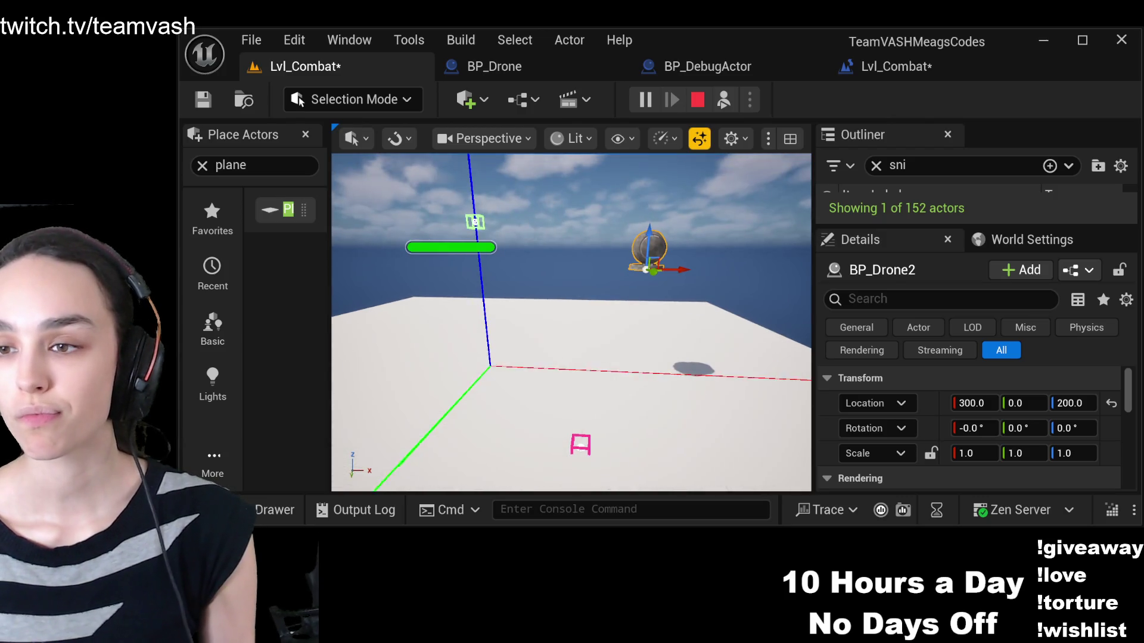
click(963, 405)
text(4)
key(BackSpace)
text(500)
key(Return)
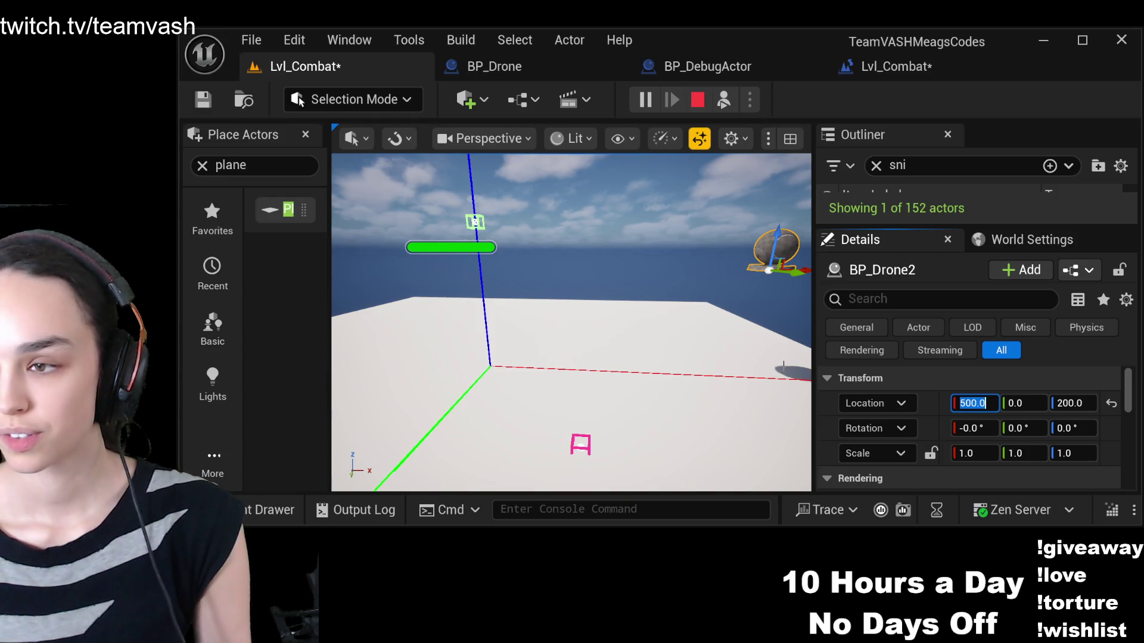
click(1030, 403)
text(200)
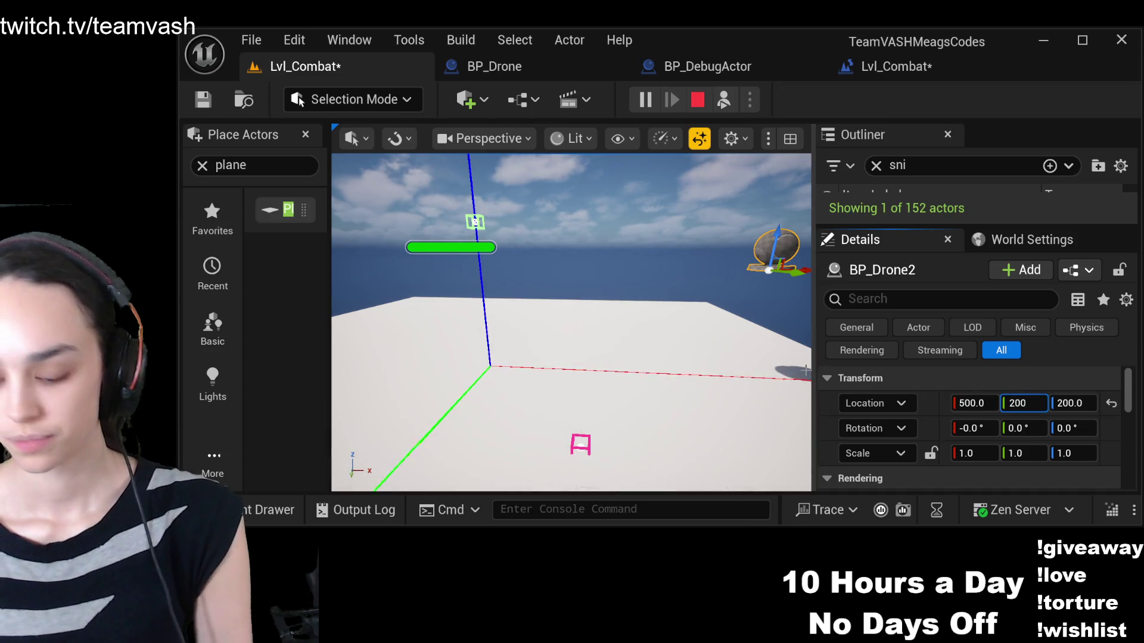
key(Return)
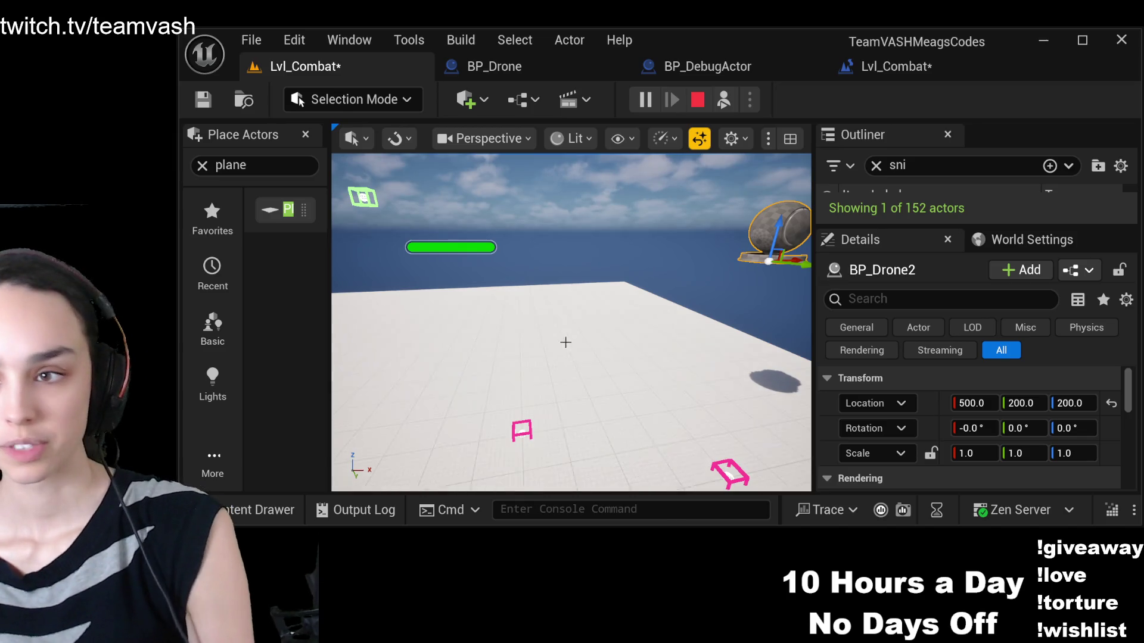
End the play session, delete BP_Drone2 and BP_DebugActor, and save Lvl_Combat with 140 actors
click(700, 106)
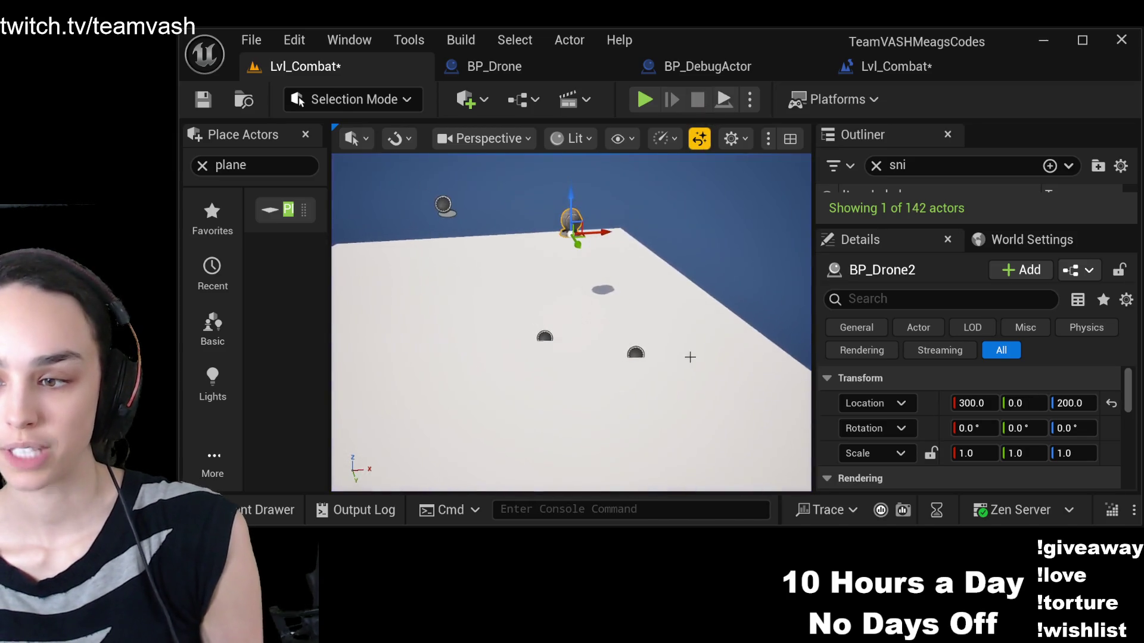
key(Delete)
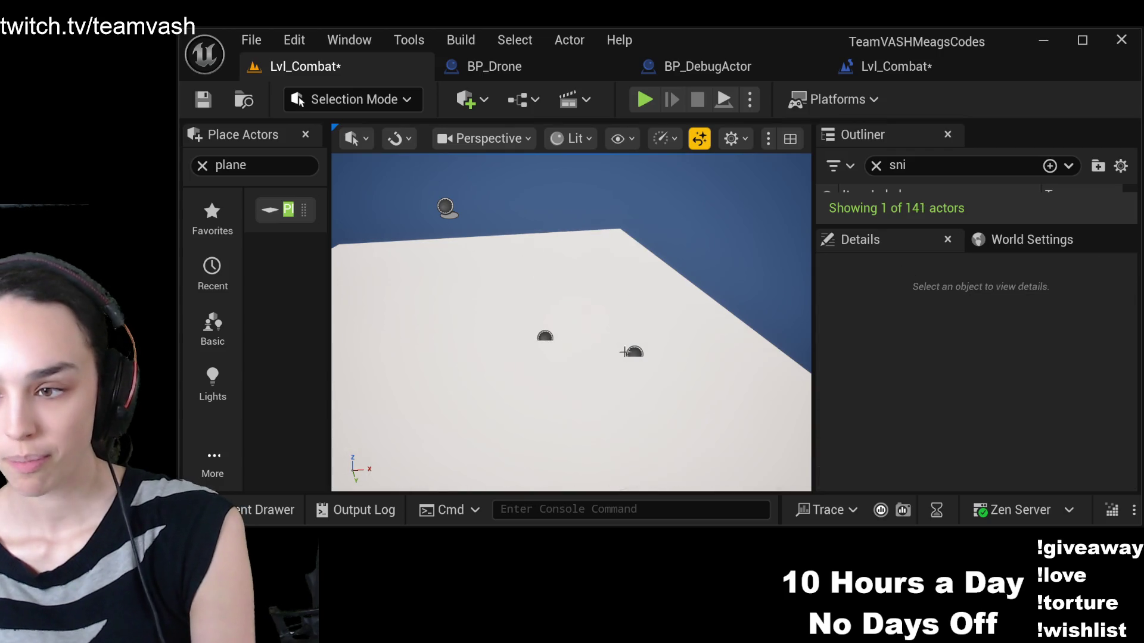
click(545, 336)
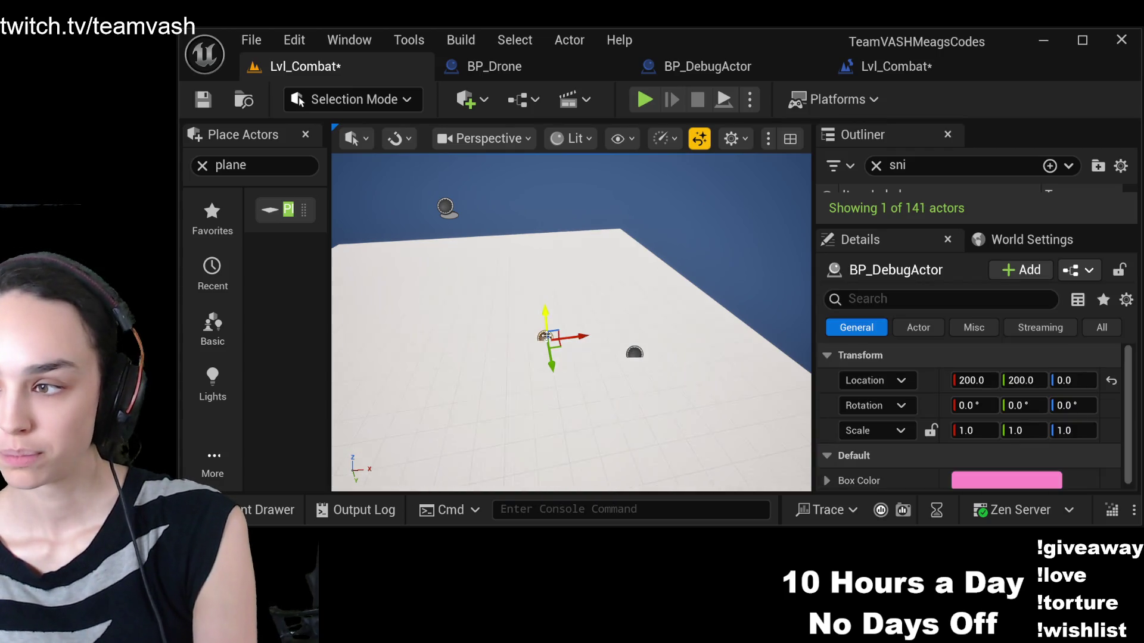
key(Delete)
click(209, 103)
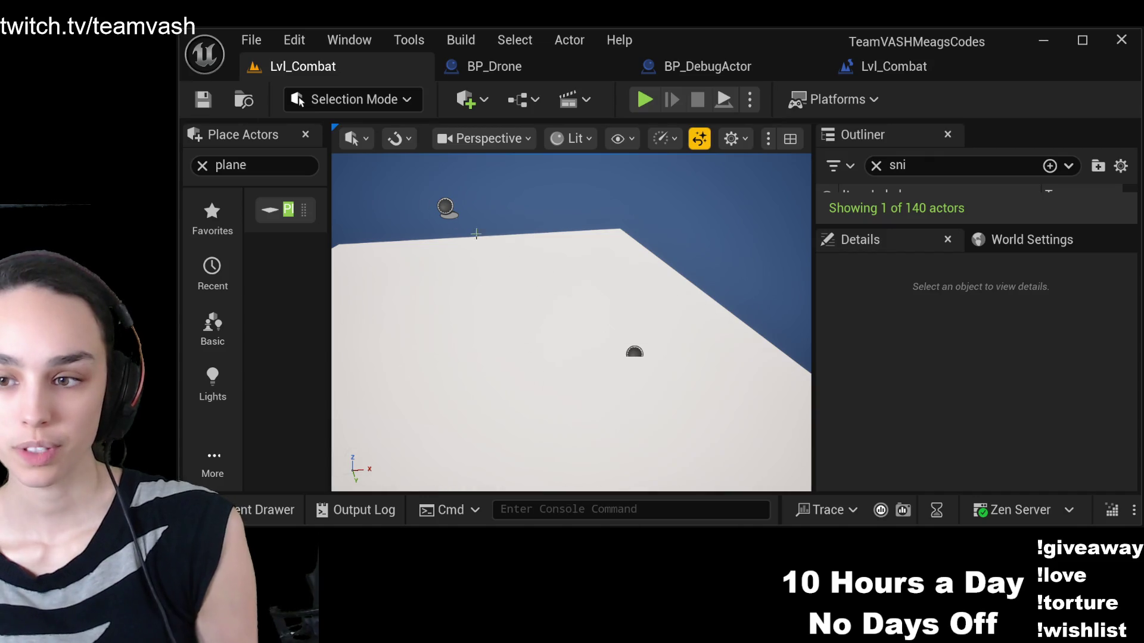